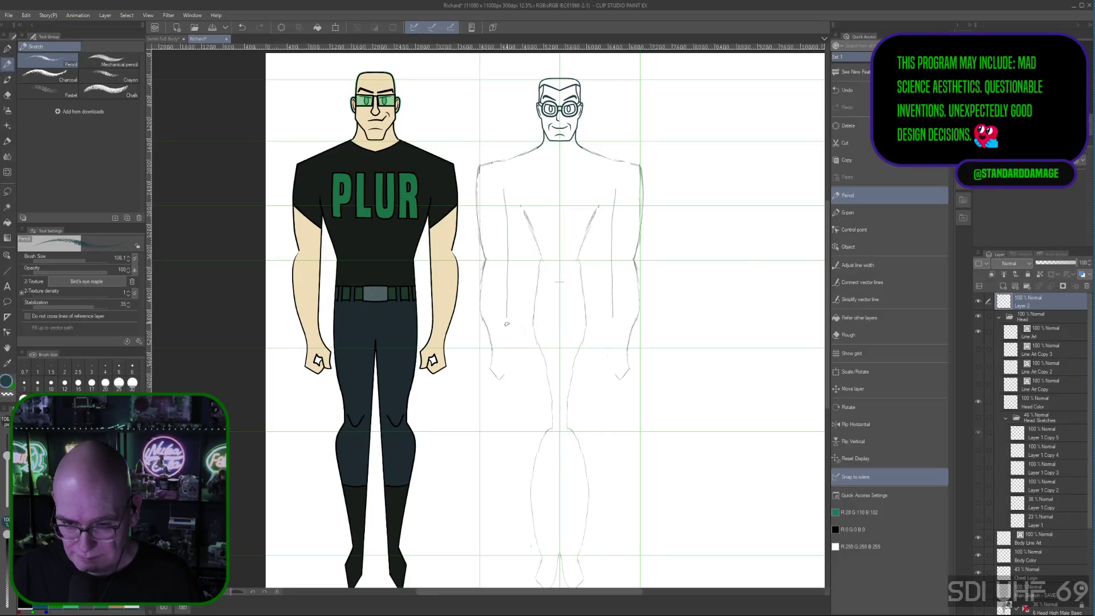
Draw the inner left-arm line with the Pencil, redrawing it as a slanted stroke
drag(506, 274, 506, 361)
drag(505, 273, 504, 347)
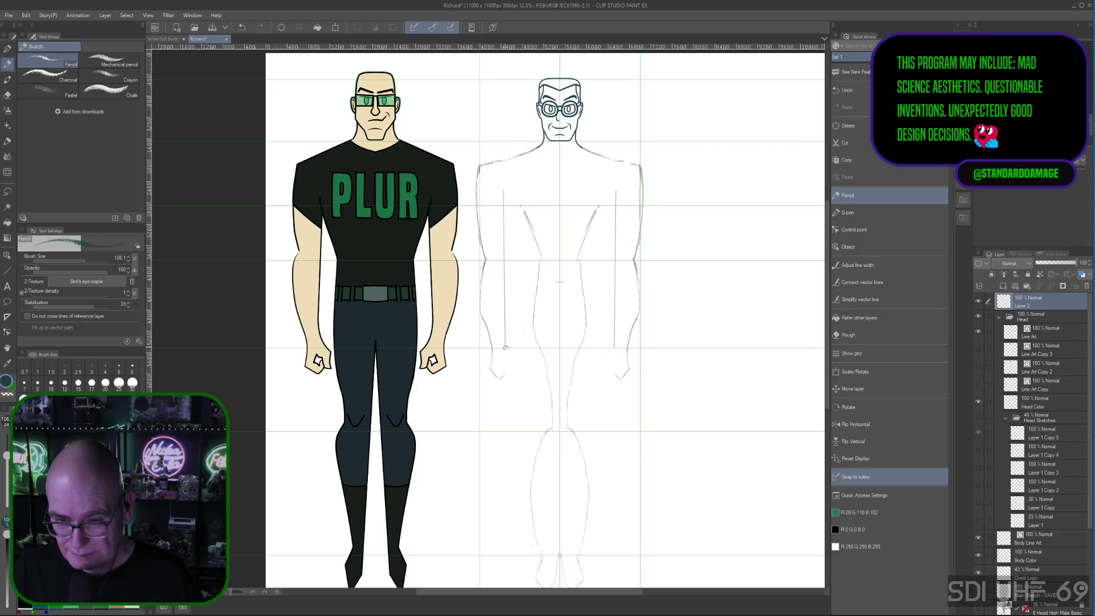
drag(506, 239, 512, 349)
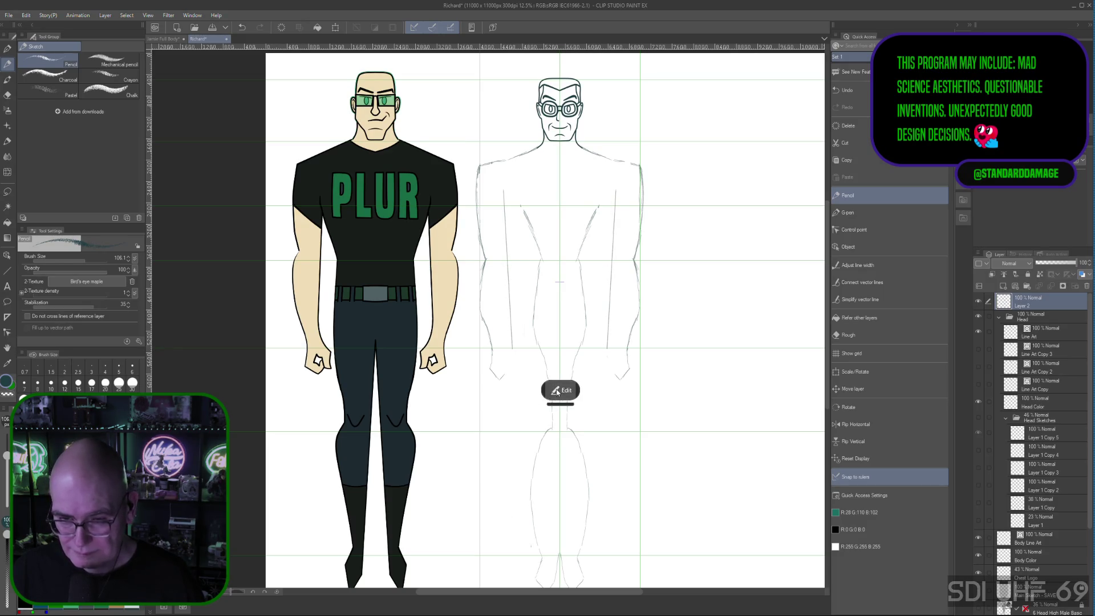
Edit the arm stroke's endpoints so it becomes a straight vertical line, then commit it
click(561, 391)
drag(506, 192, 513, 208)
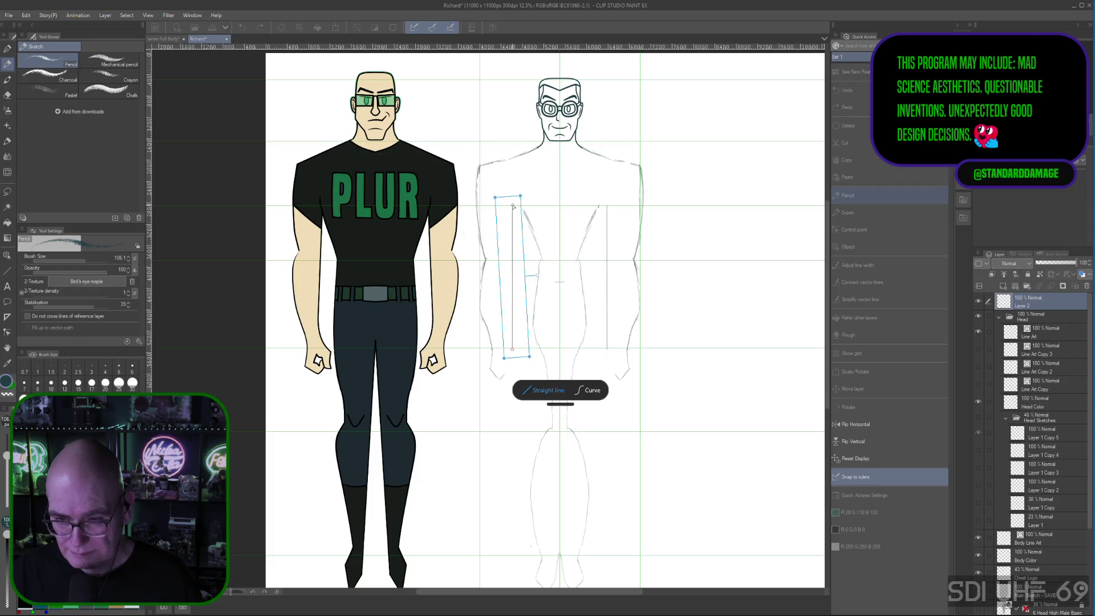
drag(514, 209, 509, 207)
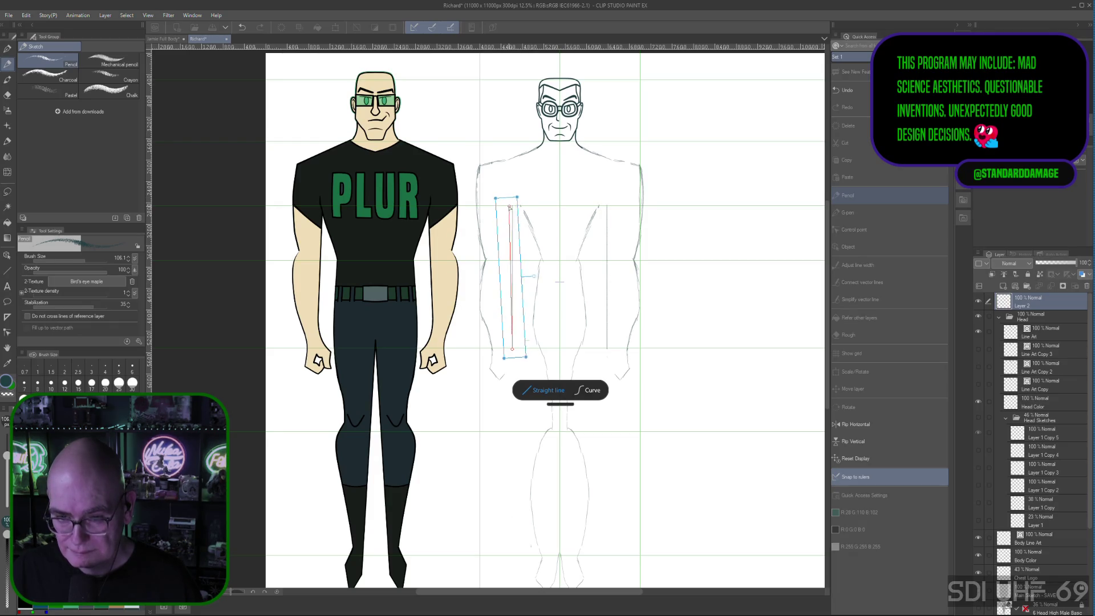
drag(515, 350, 508, 347)
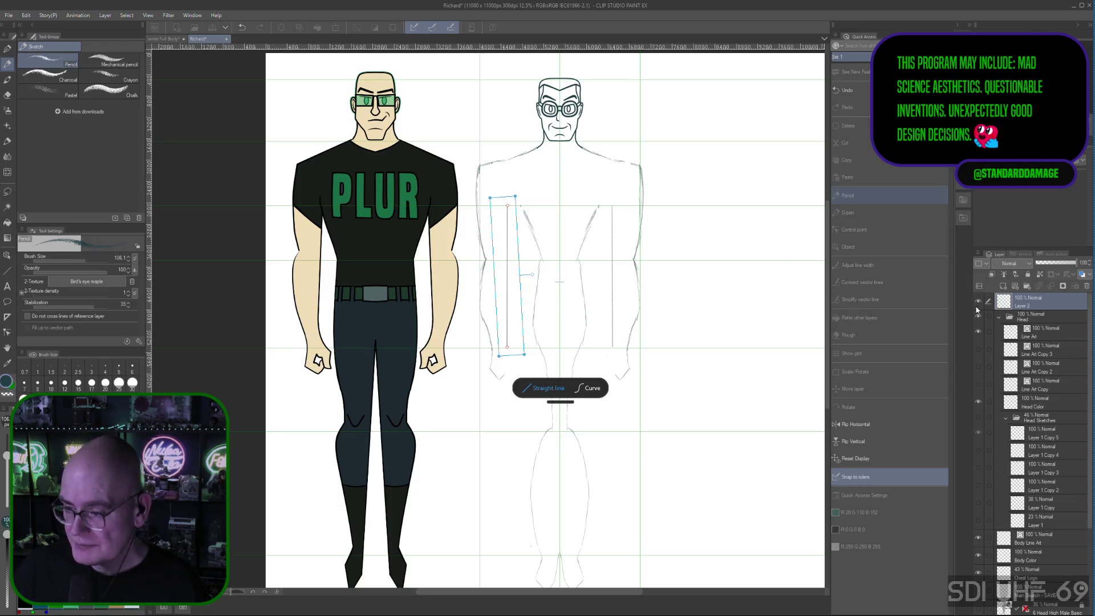
click(529, 306)
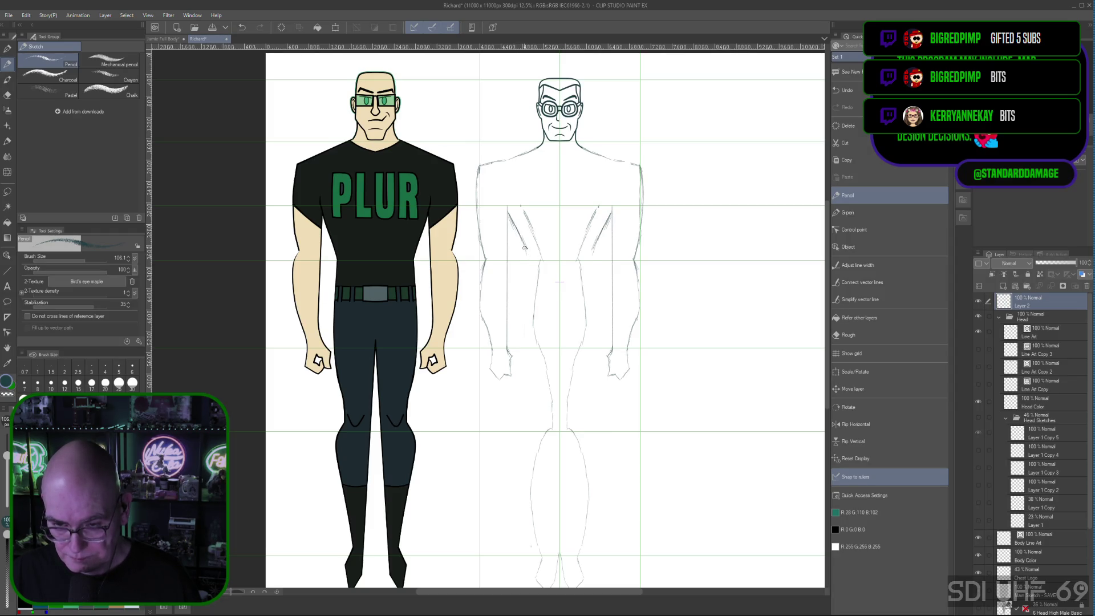
Trace the inner left arm with a pencil stroke and select the Rough eraser
drag(509, 214, 533, 262)
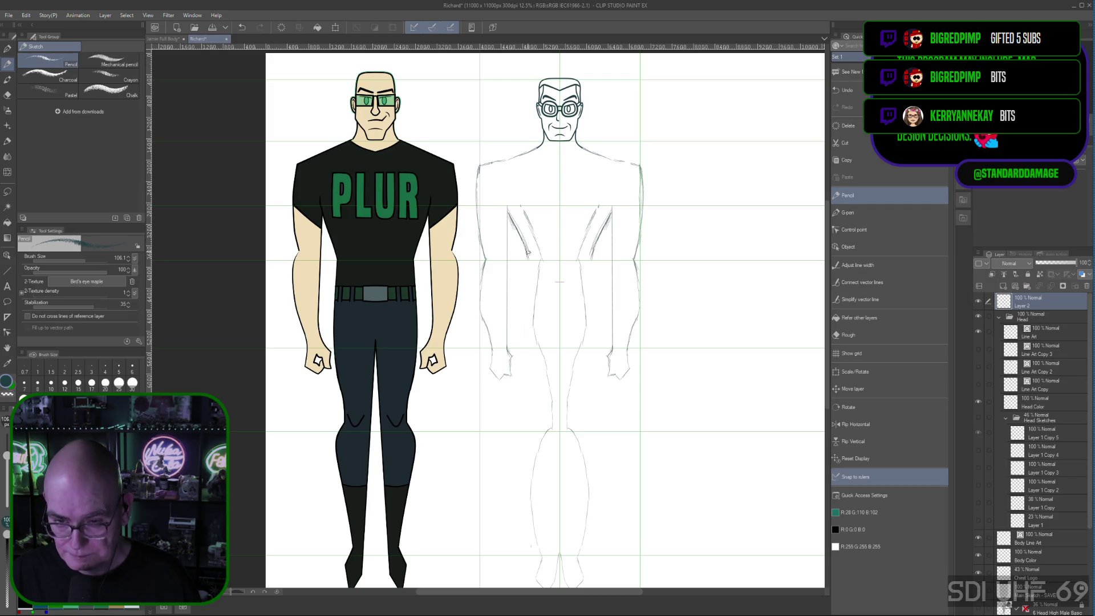
click(868, 334)
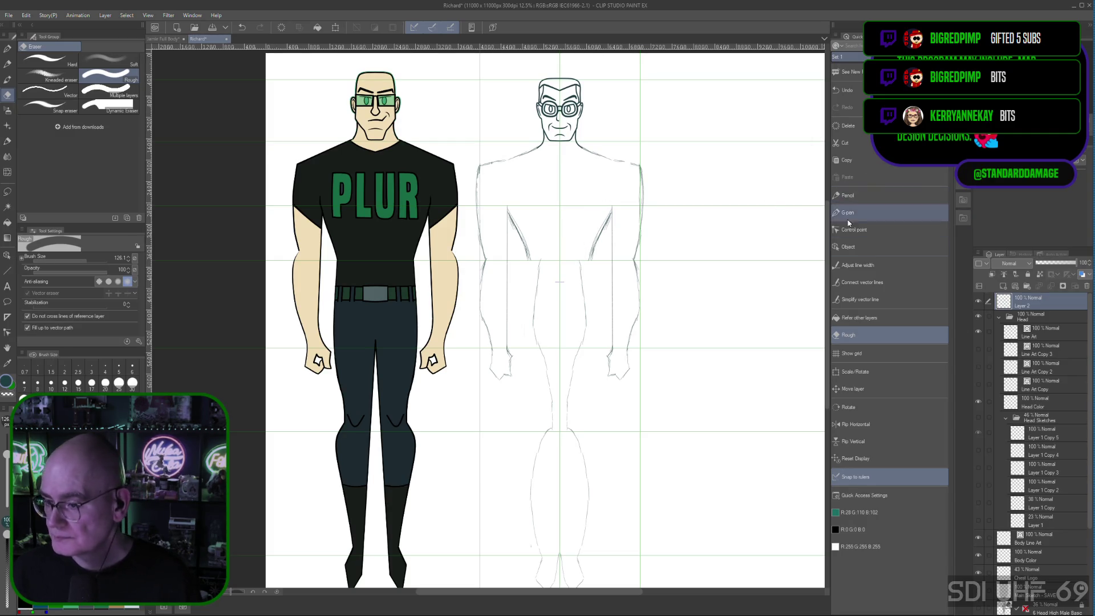
Switch from the Rough eraser back to the sketching Pencil
click(848, 195)
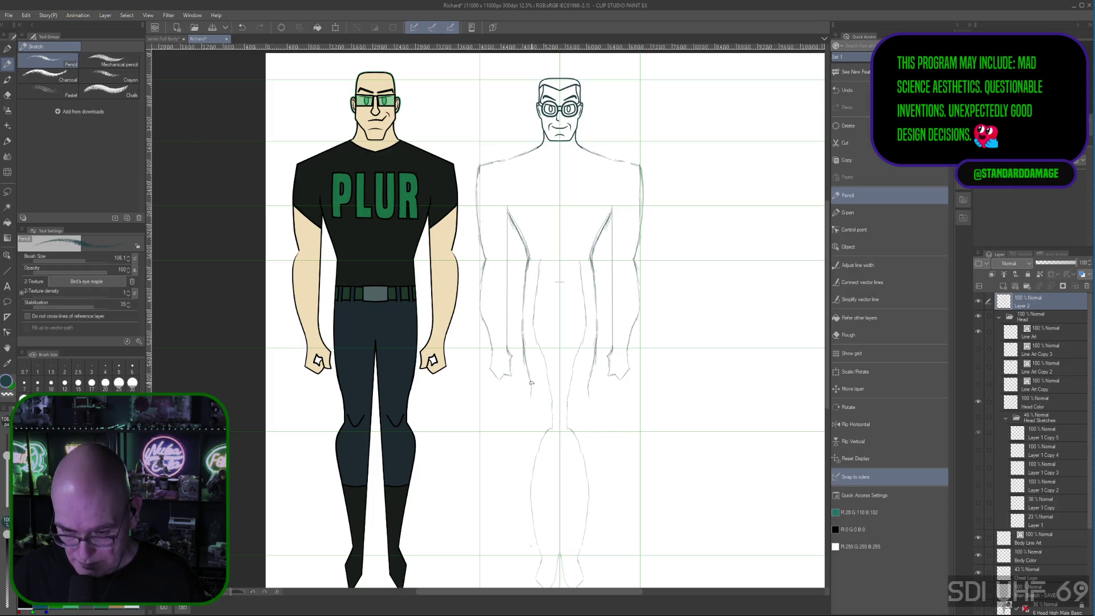
Draw the mirrored inner-arm line and sketch the left calf outline down to the ankle
drag(525, 353, 526, 373)
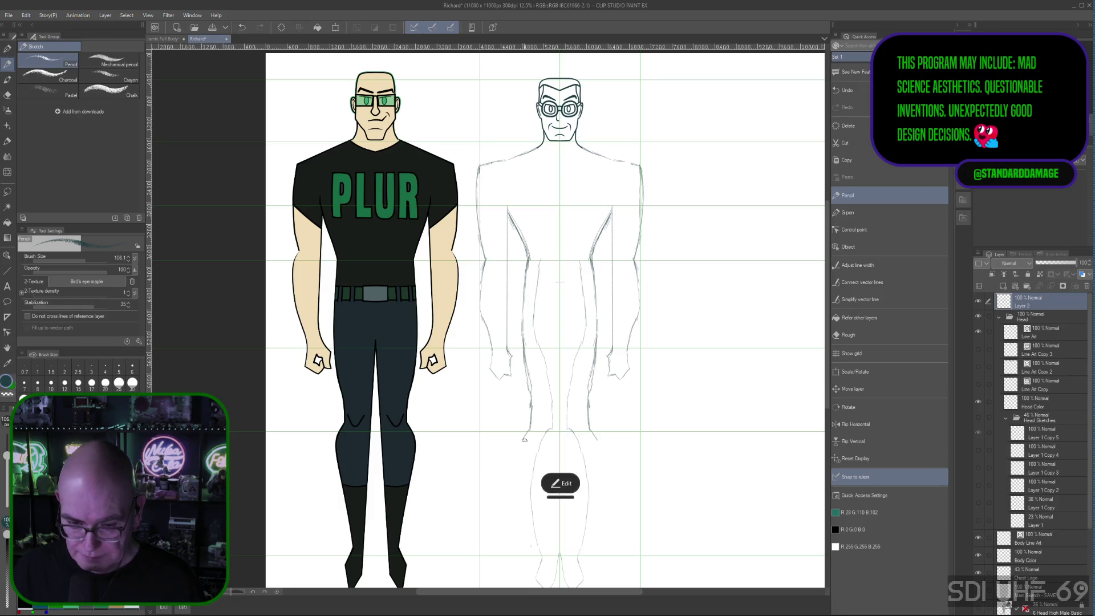
drag(517, 456, 536, 551)
drag(515, 499, 542, 557)
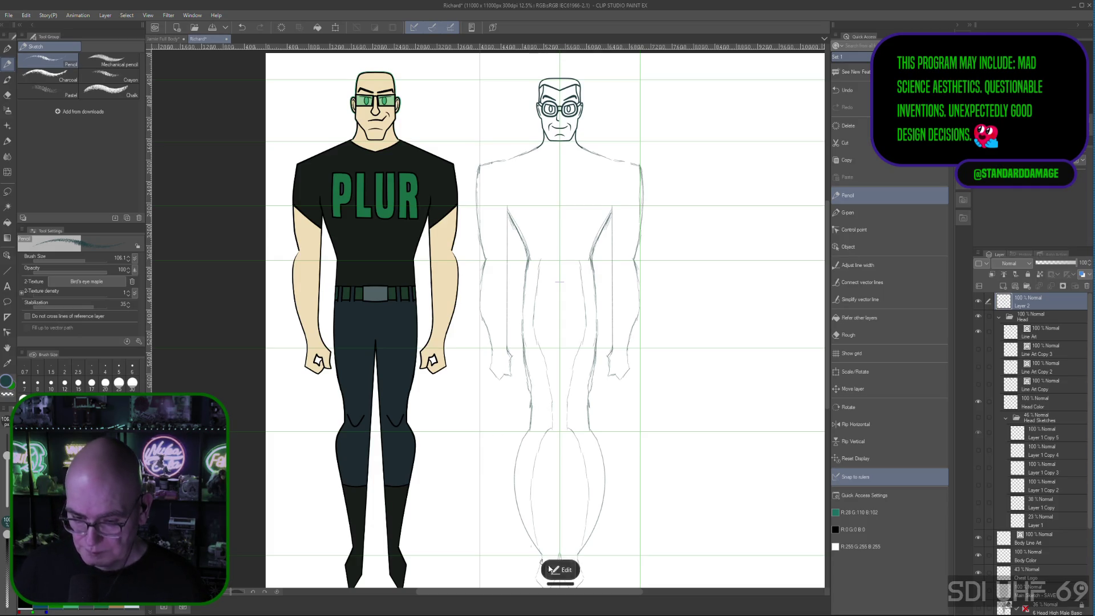
Reshape the calf stroke into a smooth curve, raising its top and pulling the upper part right
click(547, 569)
drag(524, 442, 530, 432)
mouse_move(516, 482)
mouse_down()
mouse_move(515, 467)
mouse_move(524, 522)
mouse_move(537, 532)
mouse_up()
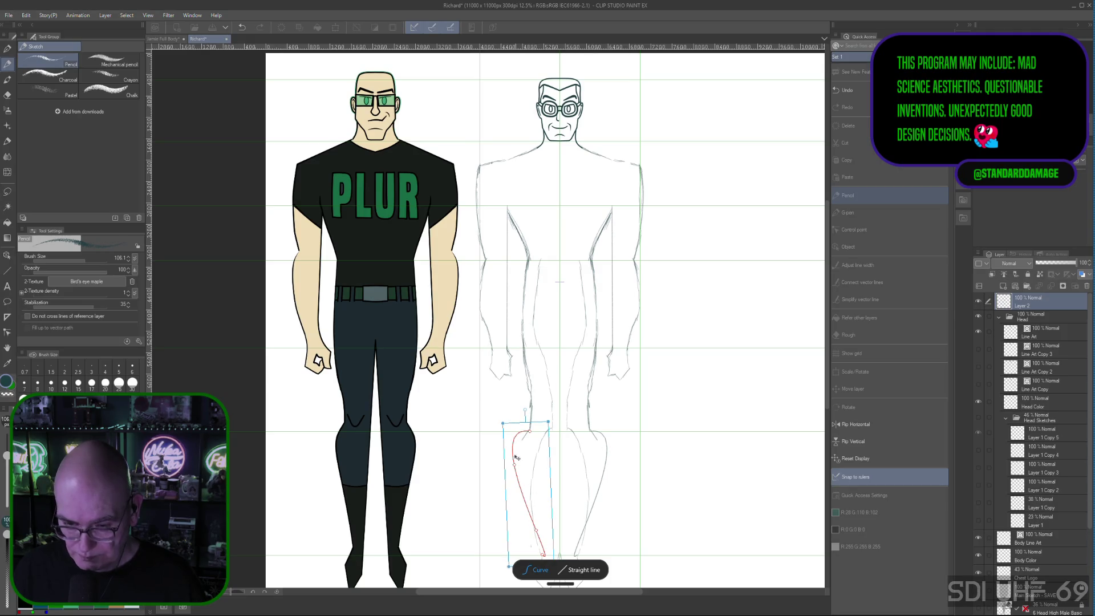
drag(515, 467, 524, 479)
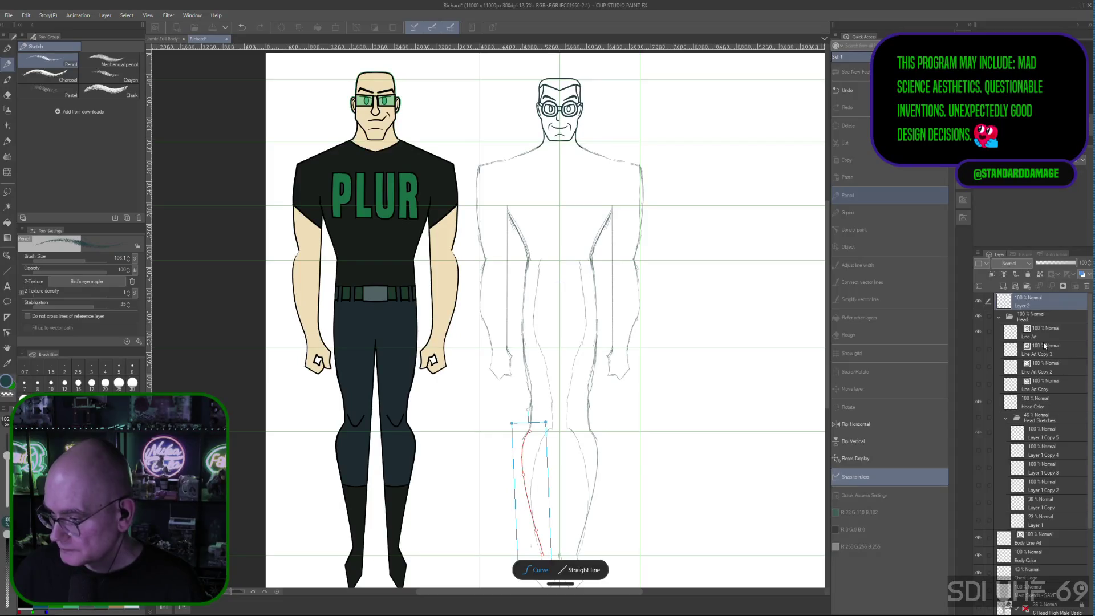
key(Escape)
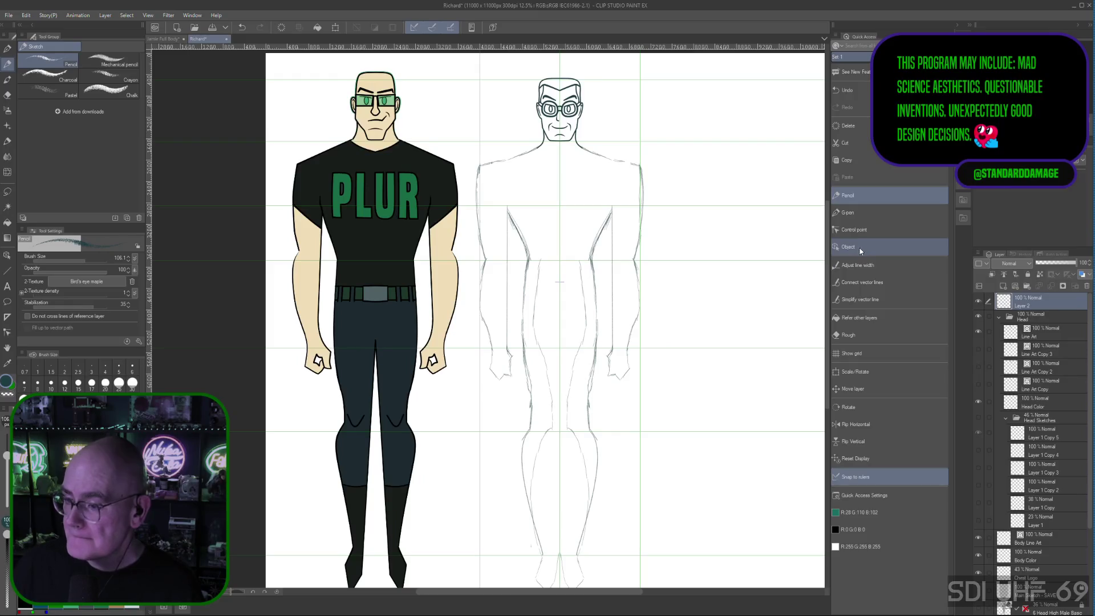
click(873, 336)
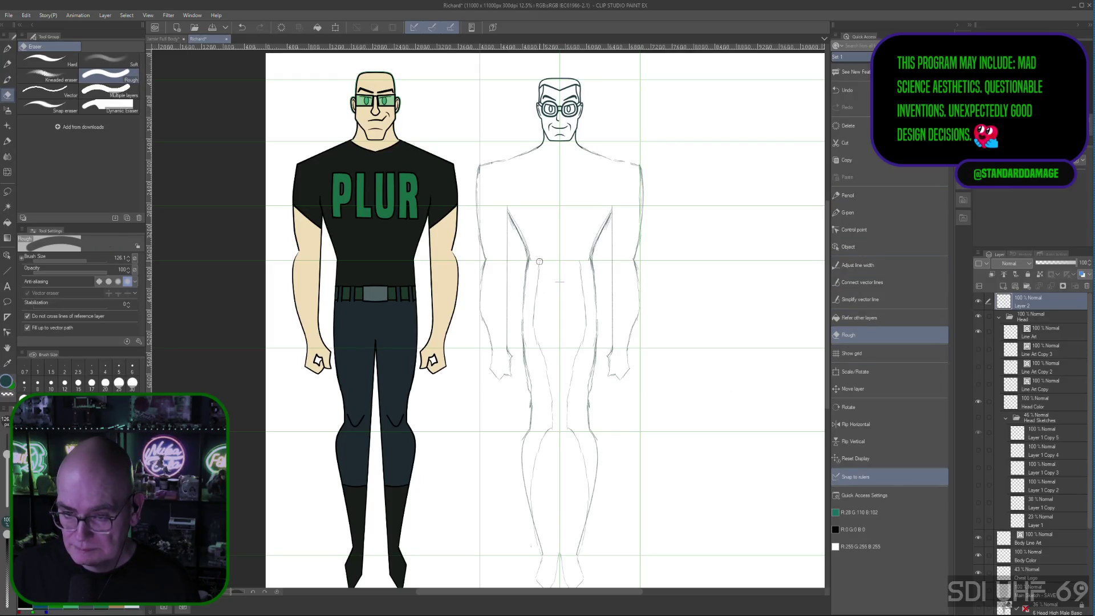
Erase the short stray line near the sketch's waist with the Rough eraser
drag(537, 294, 535, 318)
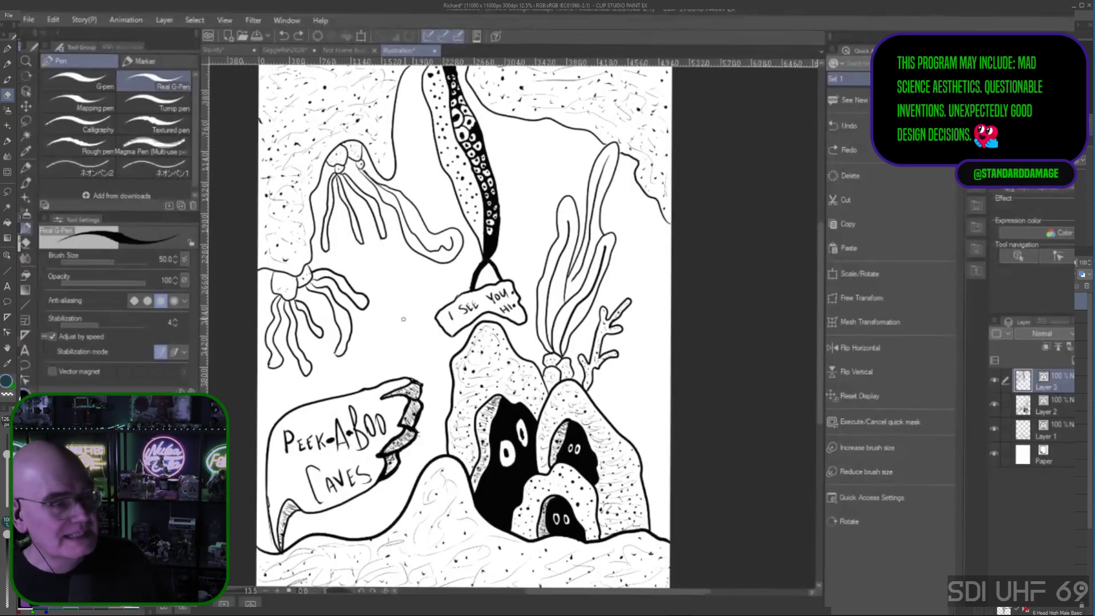
scroll(403, 319, up, 1)
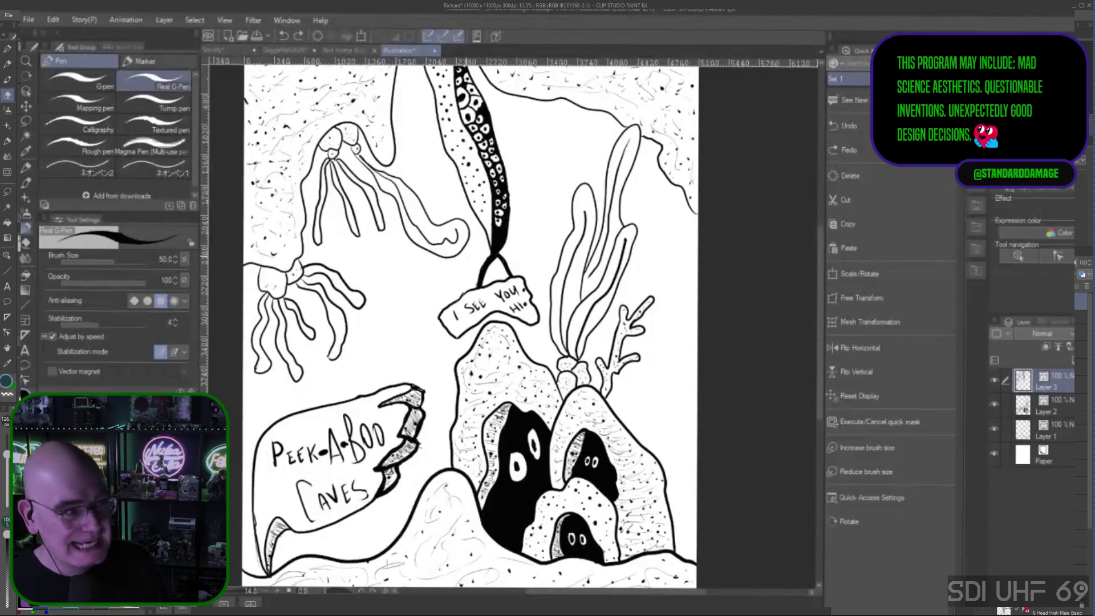
scroll(465, 258, down, 4)
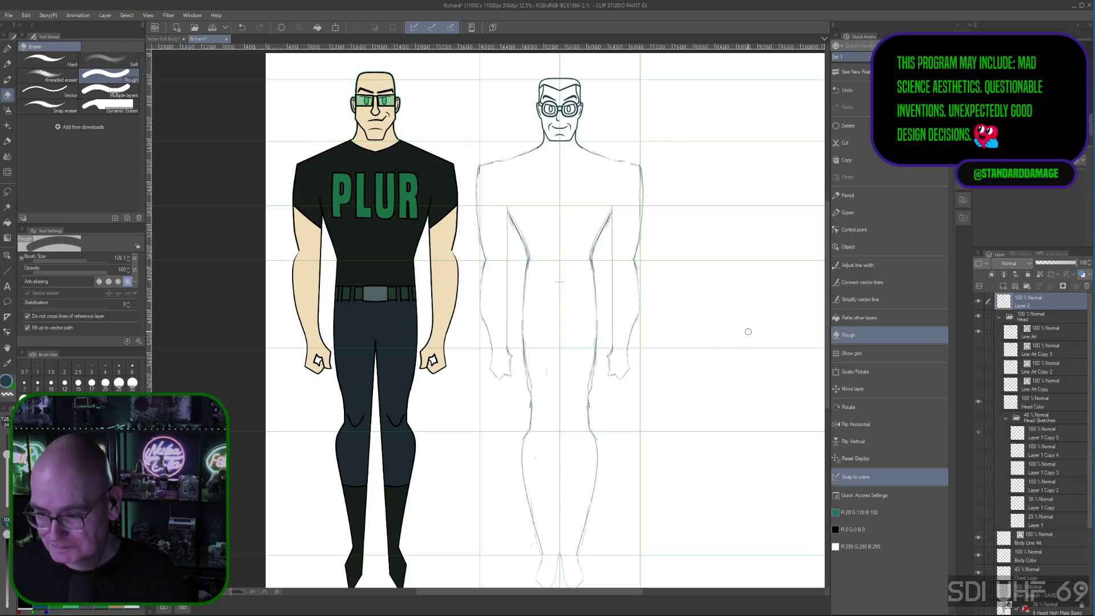
scroll(829, 271, down, 3)
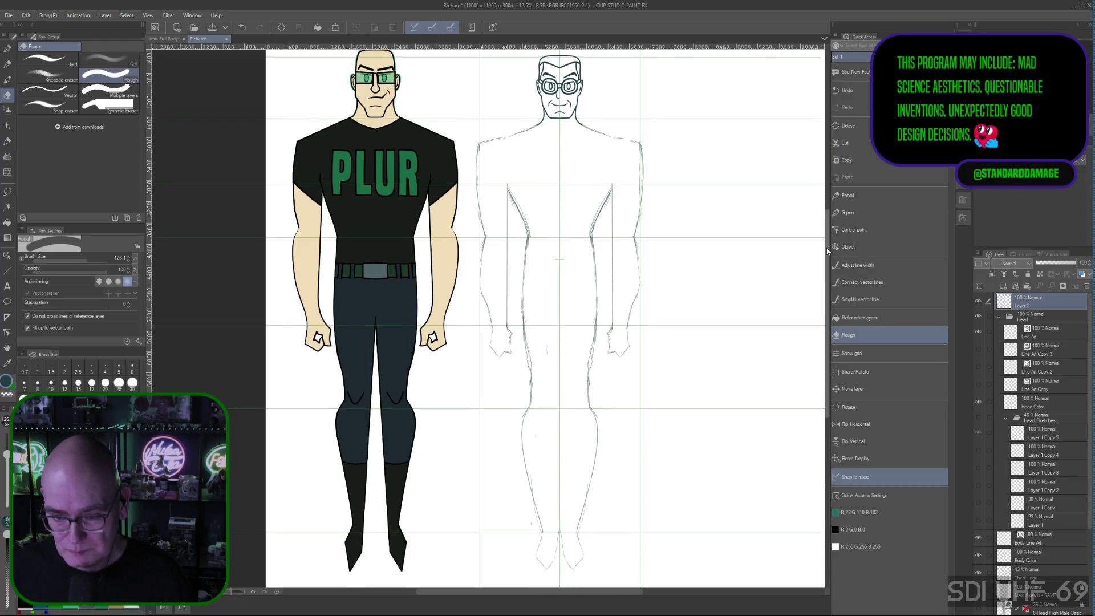
scroll(829, 271, up, 1)
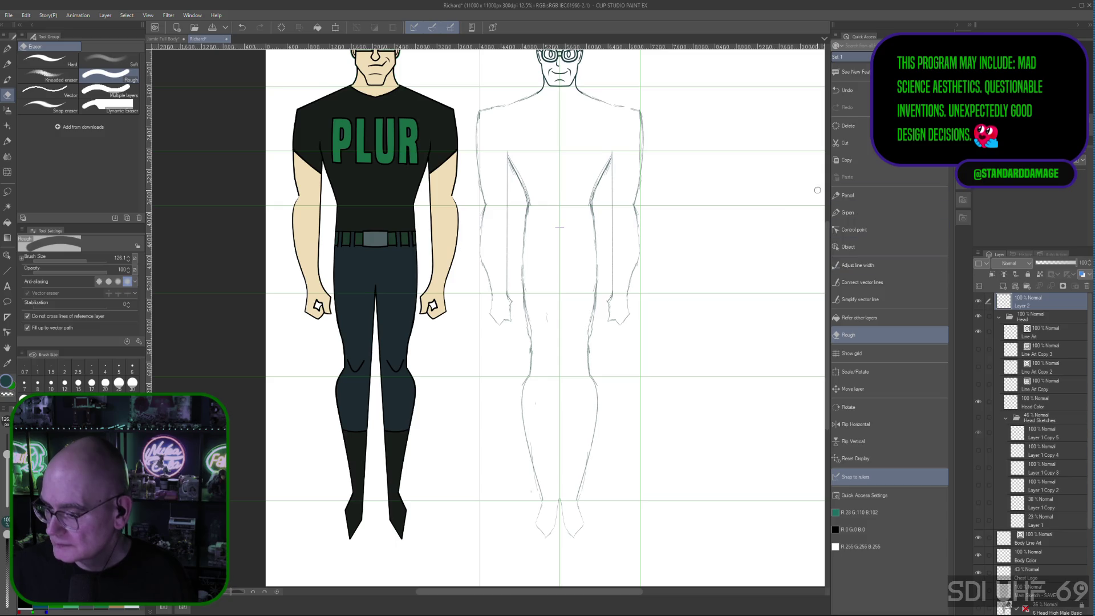
With the Pencil, draw a straight vertical line down between the sketch's legs, redrawing it twice
click(850, 196)
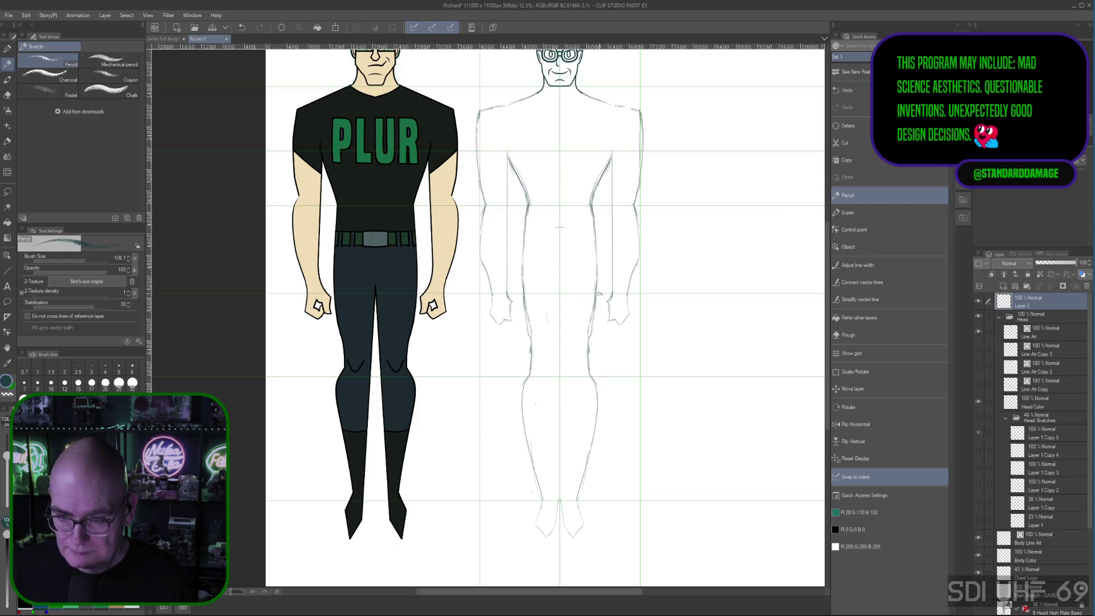
drag(561, 298, 565, 481)
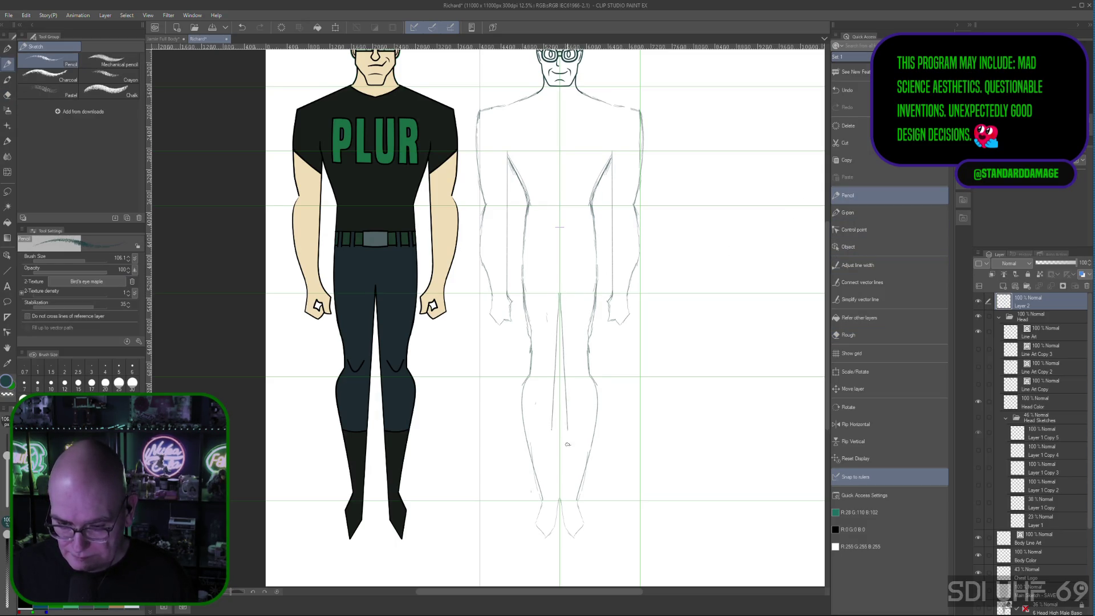
key(ctrl+z)
drag(560, 294, 560, 500)
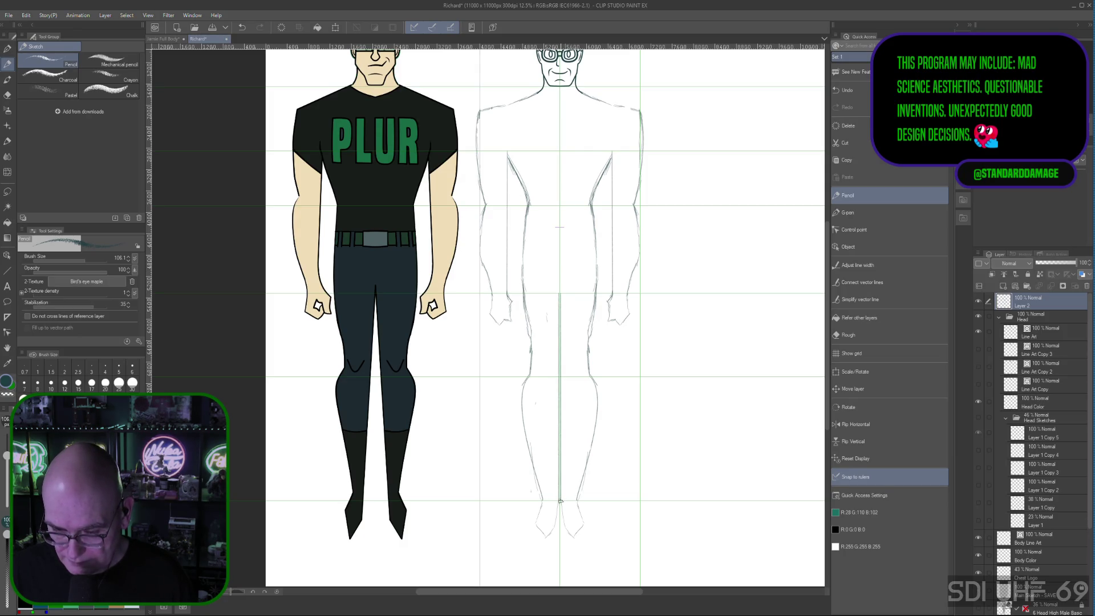
key(ctrl+z)
drag(560, 294, 561, 500)
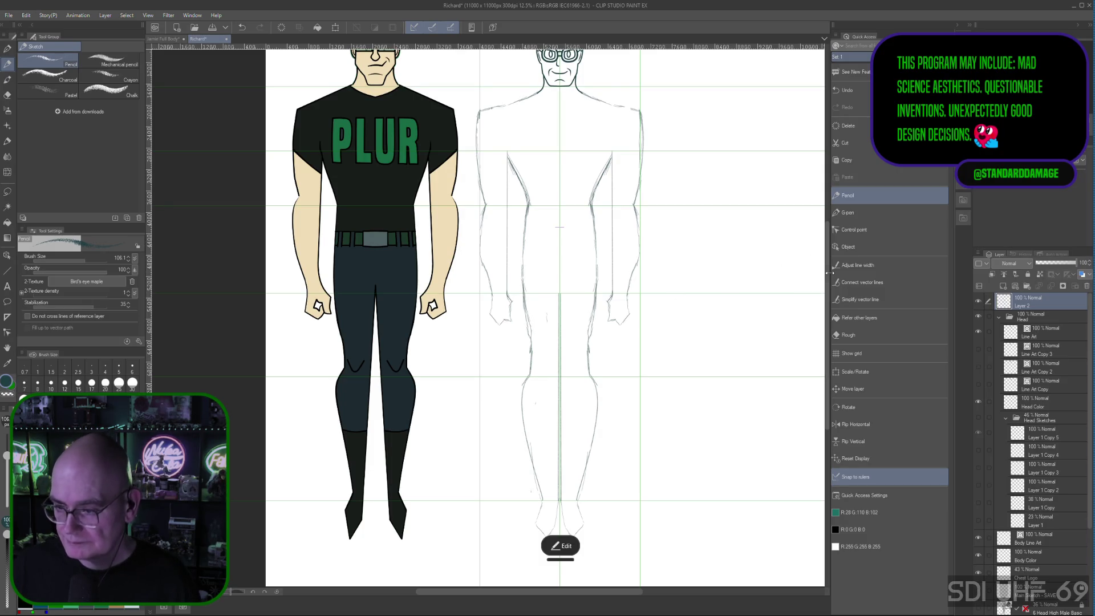
scroll(825, 268, up, 2)
scroll(824, 267, down, 1)
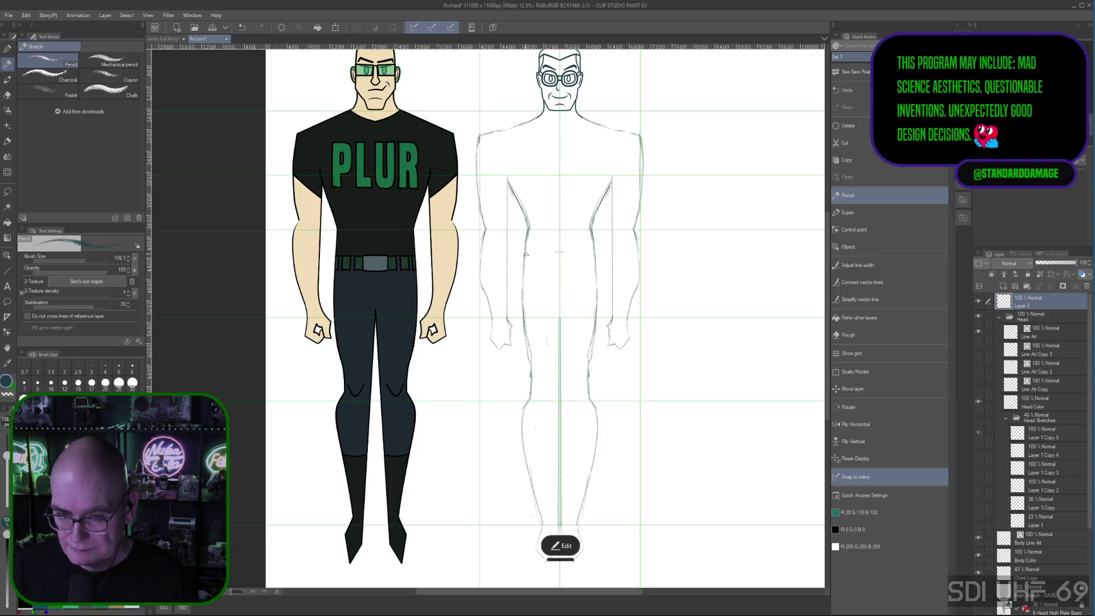
Draw a stroke across the hips and bend it into a curved waistband line, redoing it once
drag(525, 253, 543, 257)
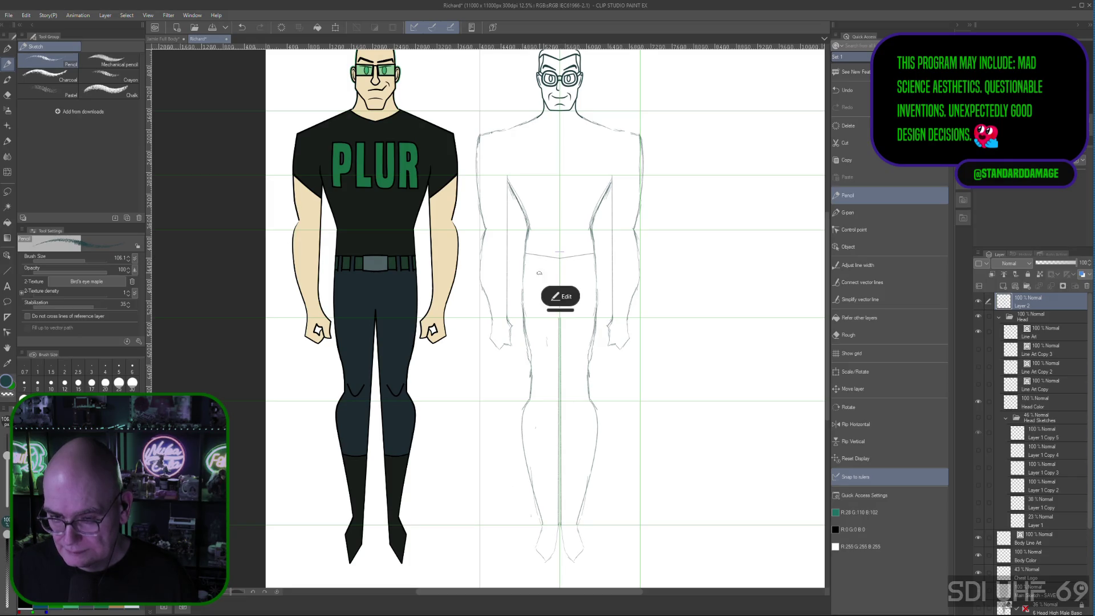
click(568, 297)
click(591, 297)
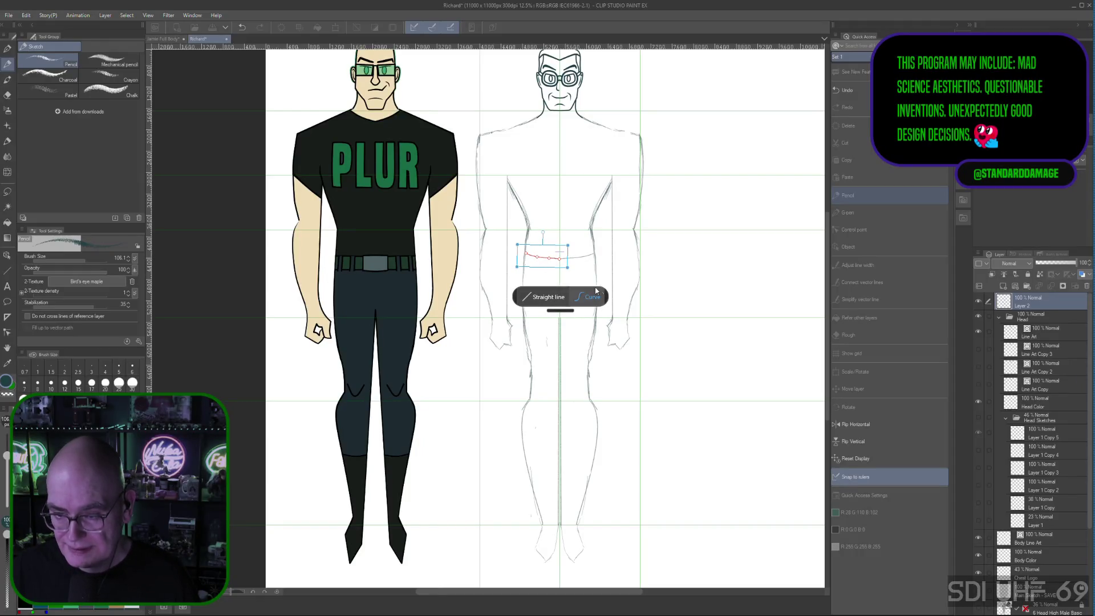
key(Return)
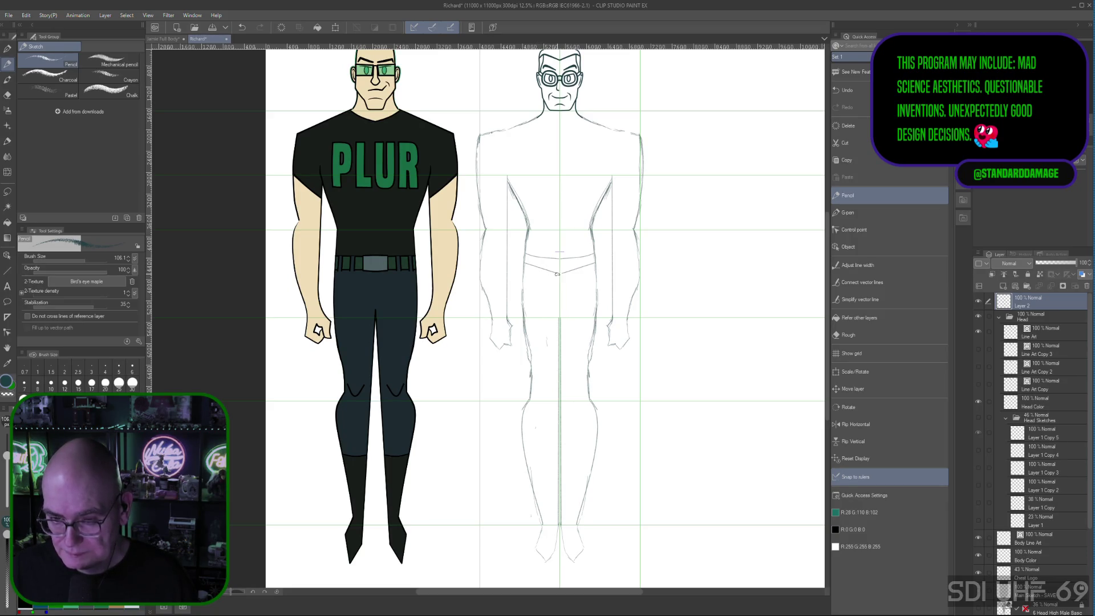
drag(524, 263, 562, 269)
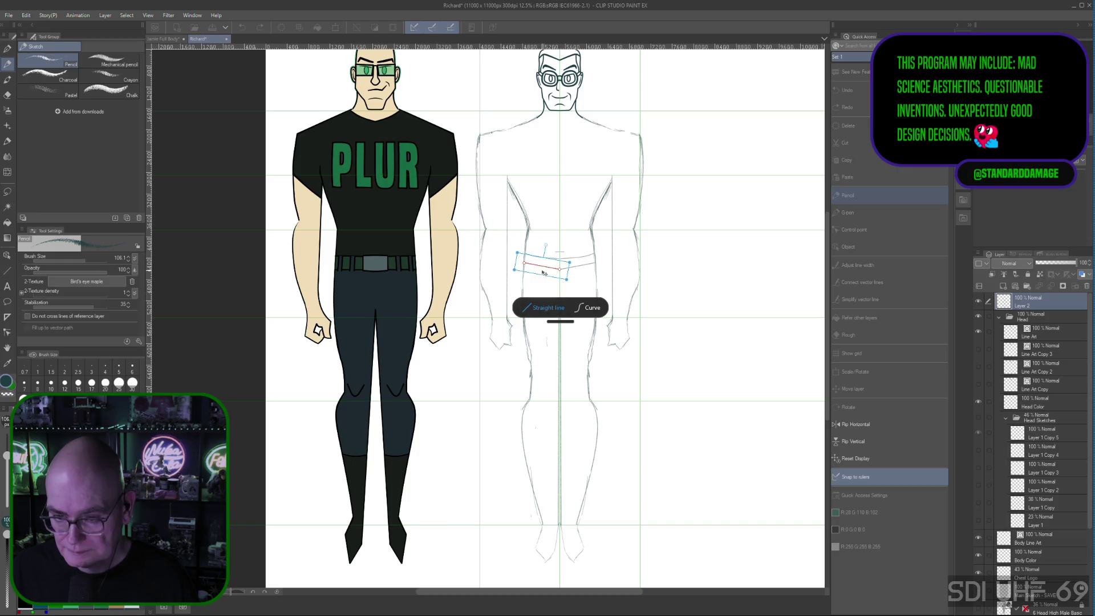
click(589, 307)
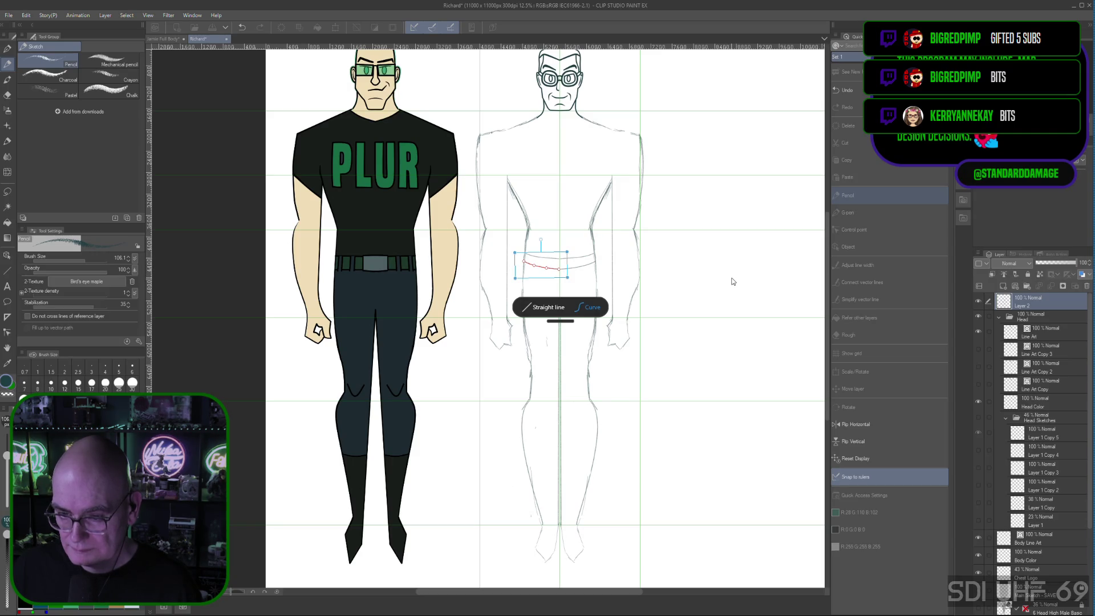
key(Return)
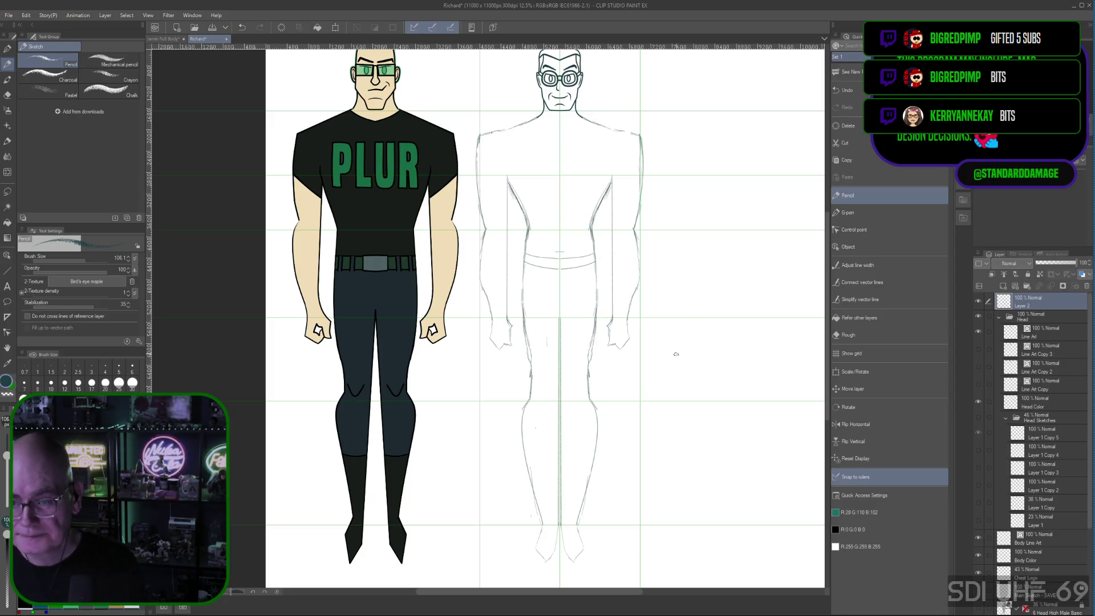
scroll(676, 354, down, 3)
mouse_move(686, 363)
mouse_down()
mouse_move(650, 381)
mouse_move(623, 365)
mouse_up()
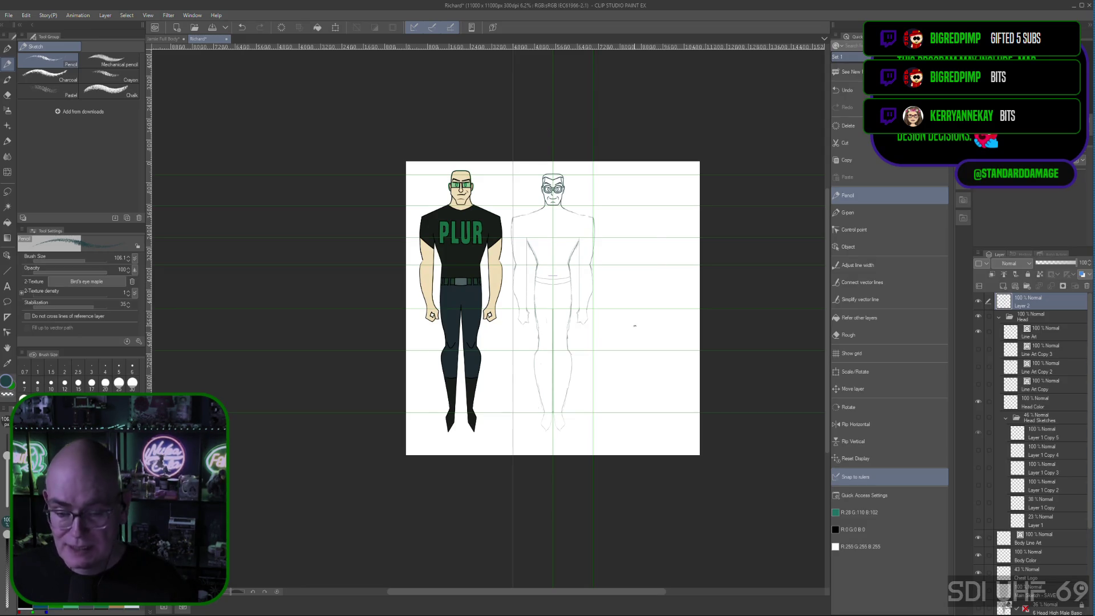
key(ctrl+plus)
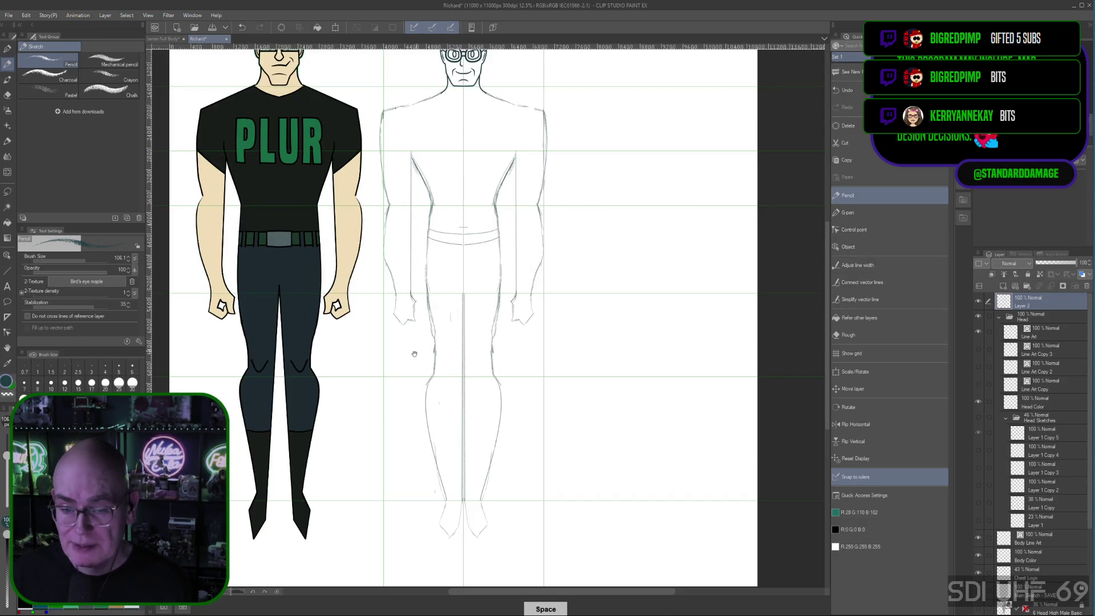
drag(473, 287, 566, 216)
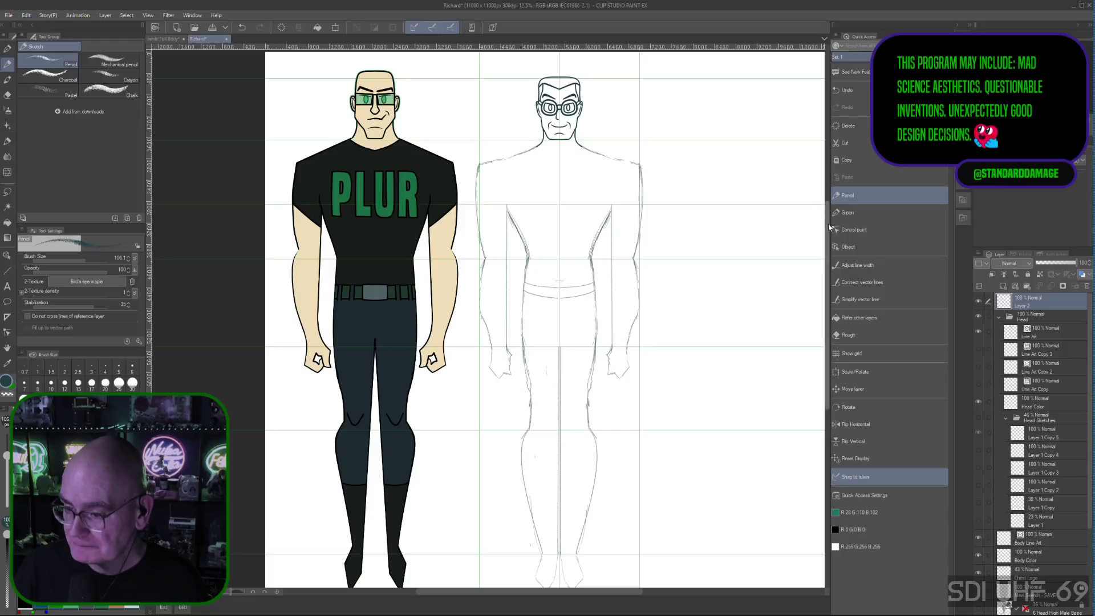
scroll(827, 230, down, 1)
drag(827, 229, 829, 236)
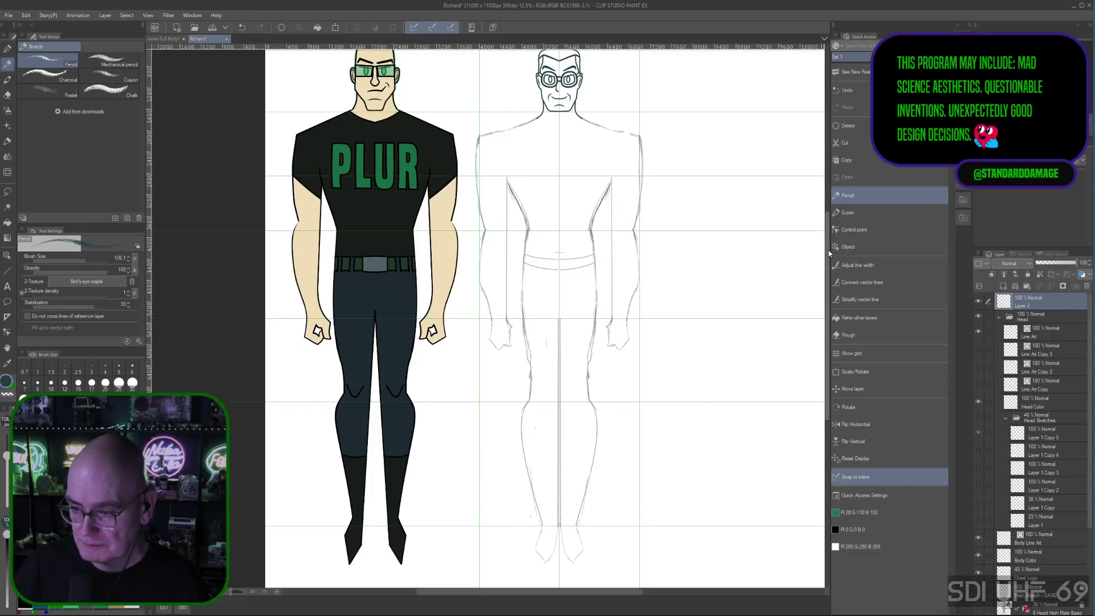
drag(828, 255, 828, 243)
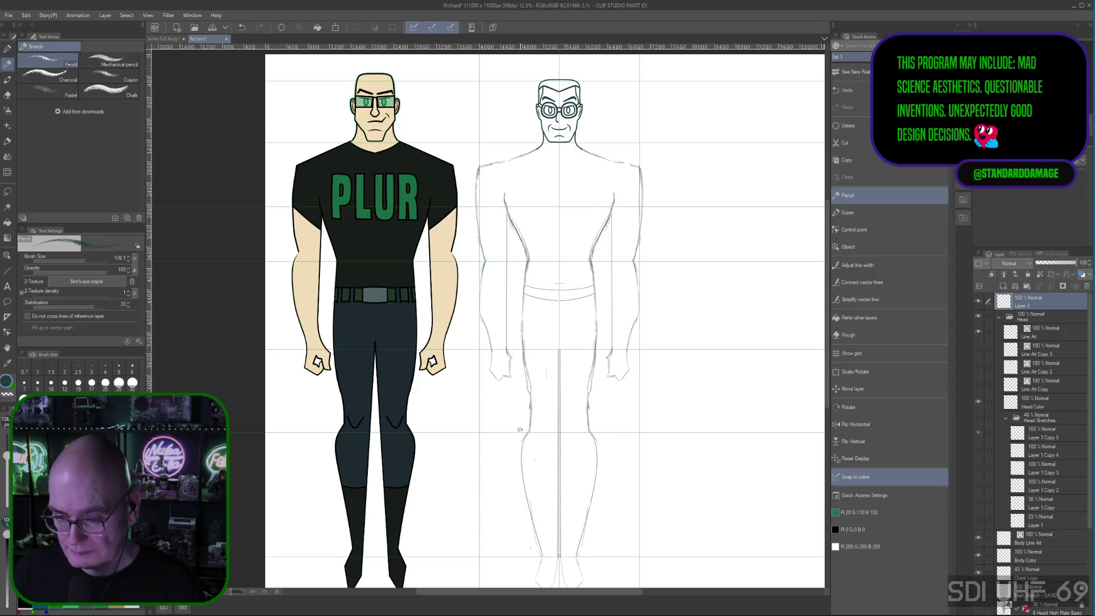
drag(828, 272, 828, 280)
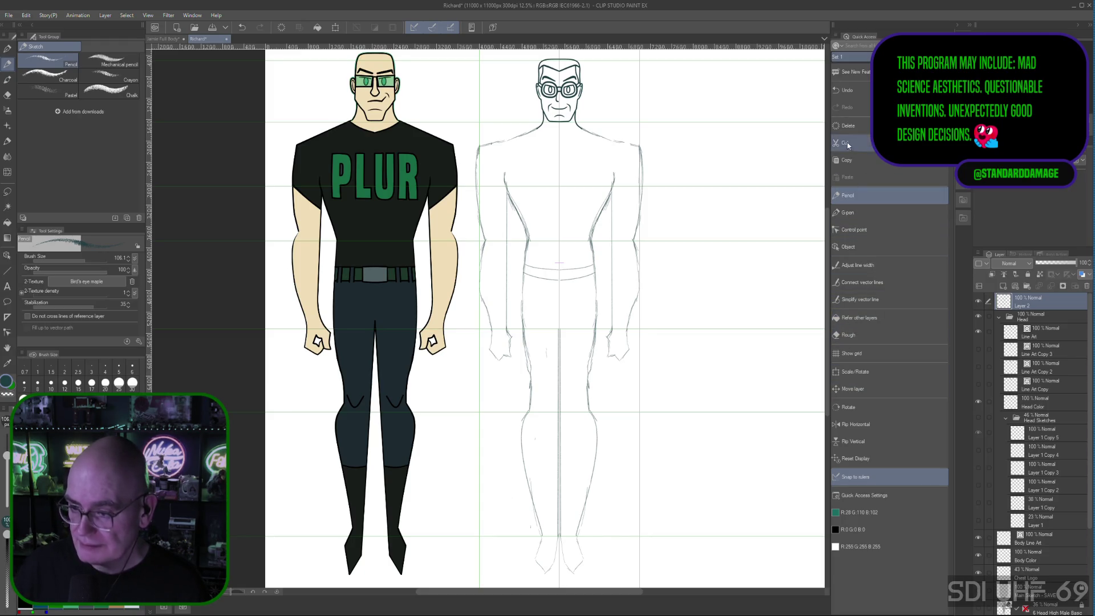
Duplicate Layer 2 and hide the original Layer 2 sketch
right_click(1049, 300)
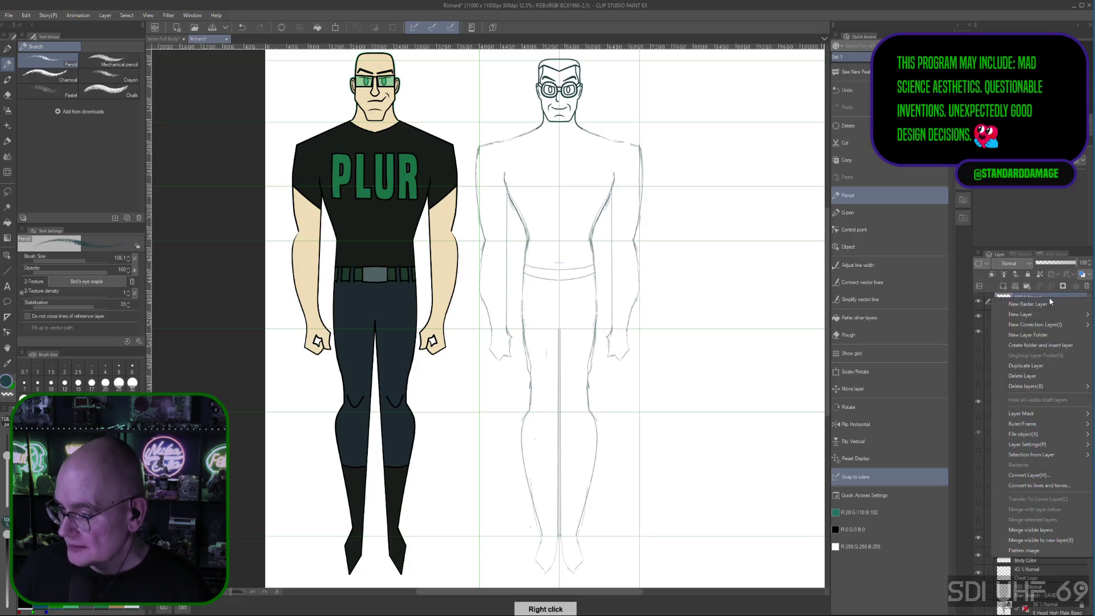
click(1025, 366)
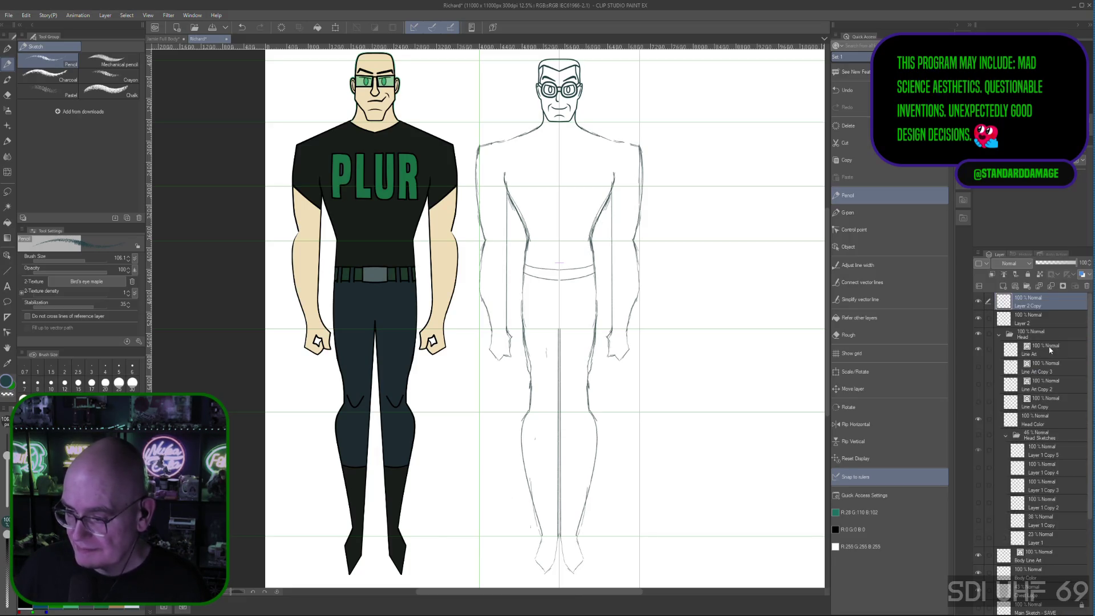
click(978, 317)
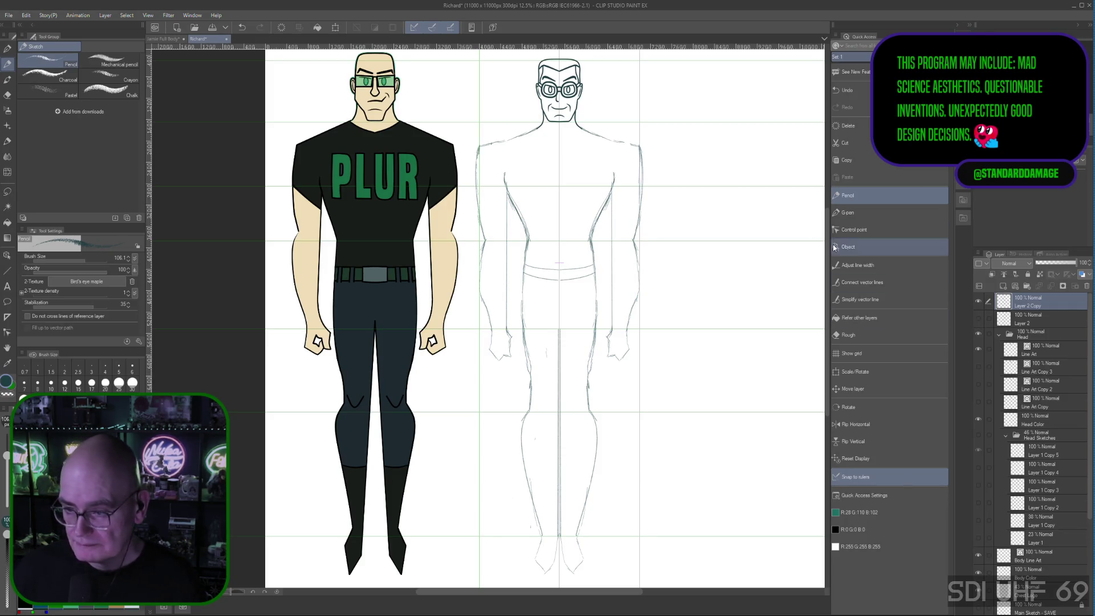
scroll(783, 210, up, 2)
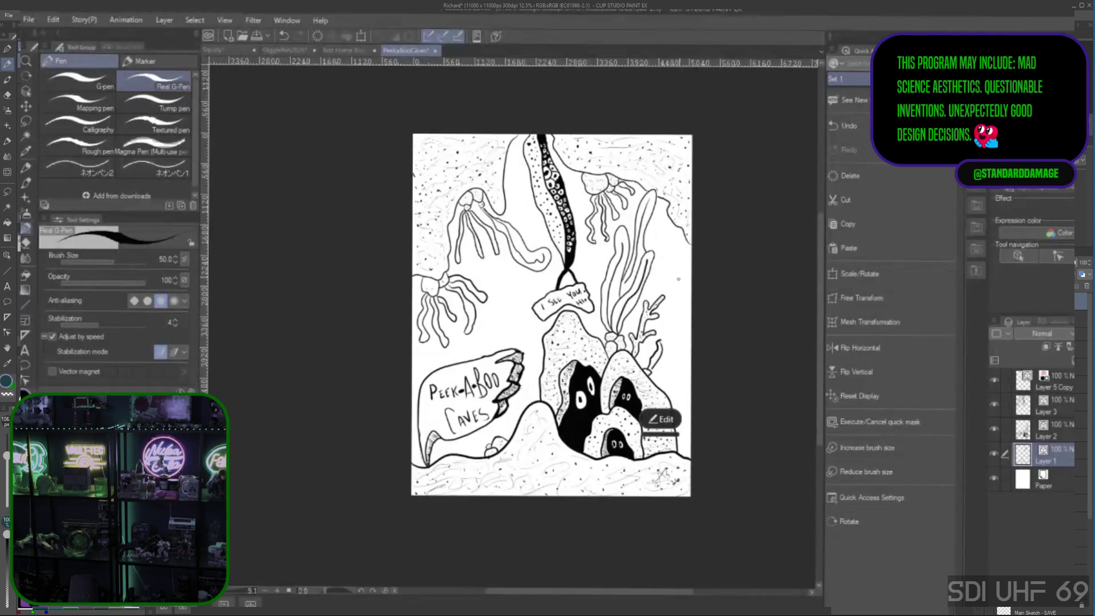
Test G-pen strokes on the cave drawing, undoing and redoing a stroke beside the coral
key(ctrl+z)
key(ctrl+z)
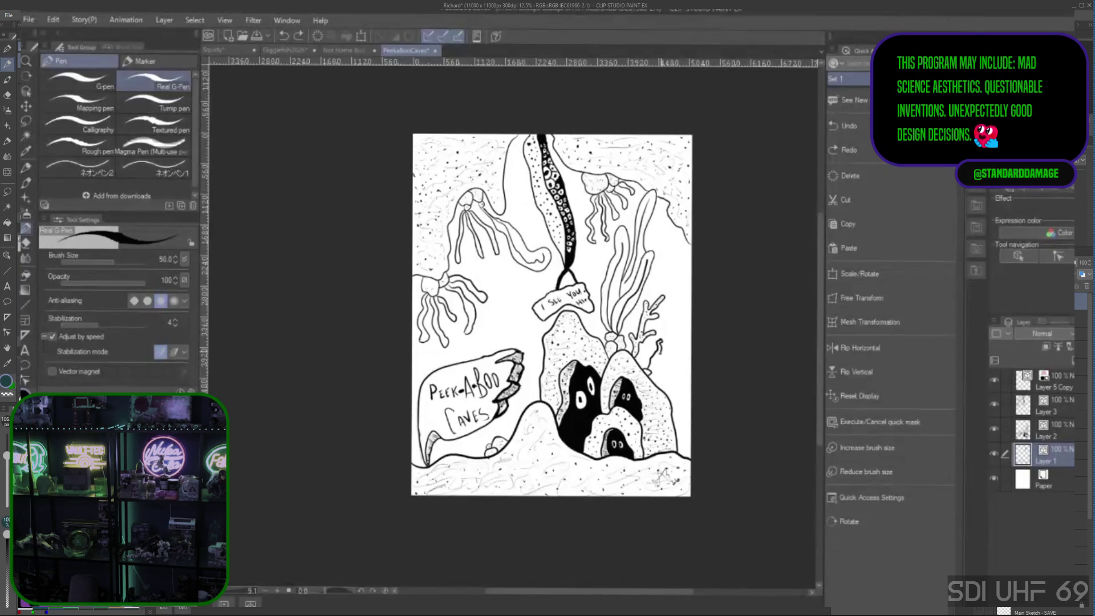
drag(658, 341, 652, 363)
key(ctrl+z)
key(ctrl+y)
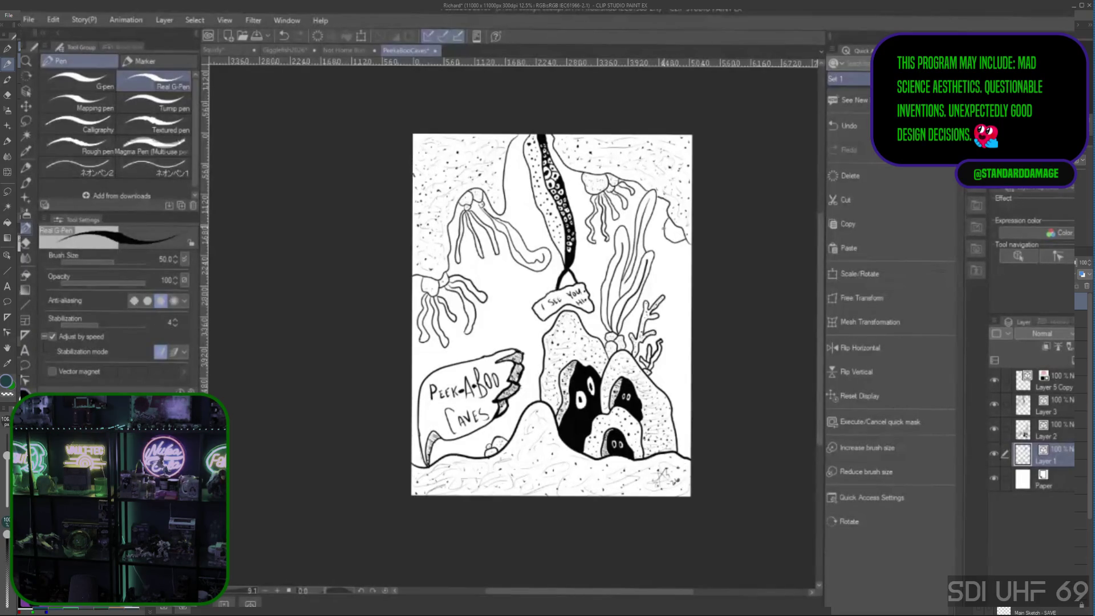
drag(655, 231, 685, 252)
drag(669, 222, 672, 228)
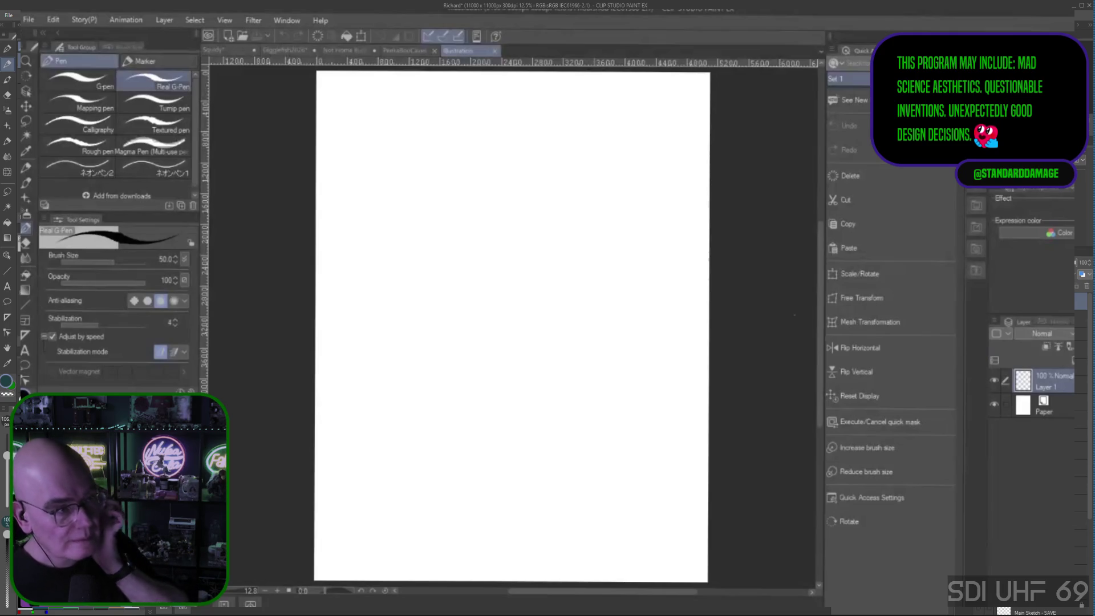
Delete Layer 1 from the blank Illustration, restore it with undo, and go to PeekaBooCaves
key(Delete)
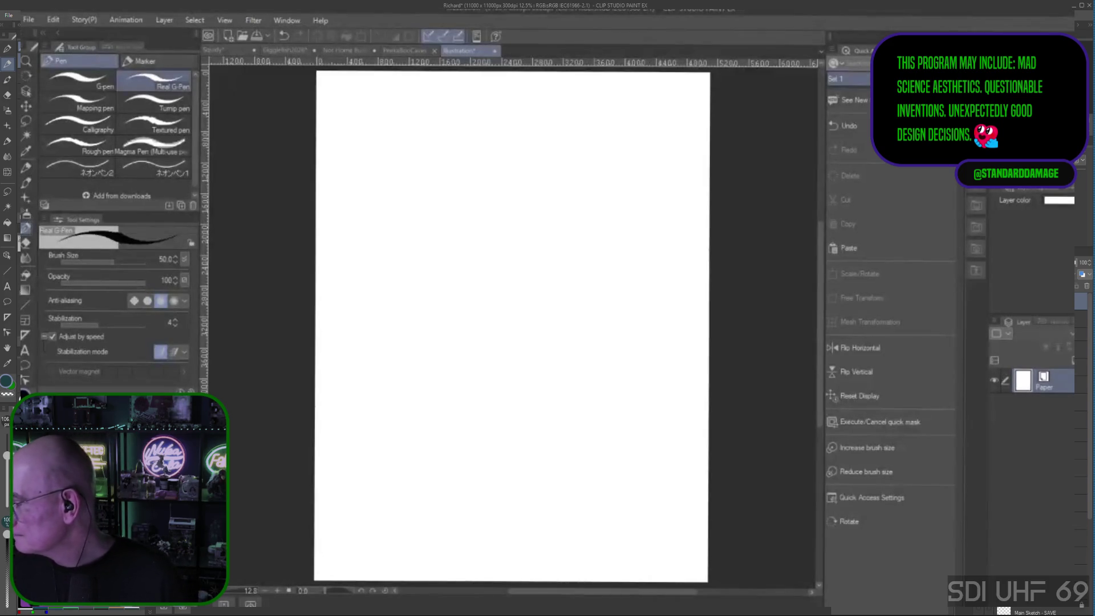
key(ctrl+z)
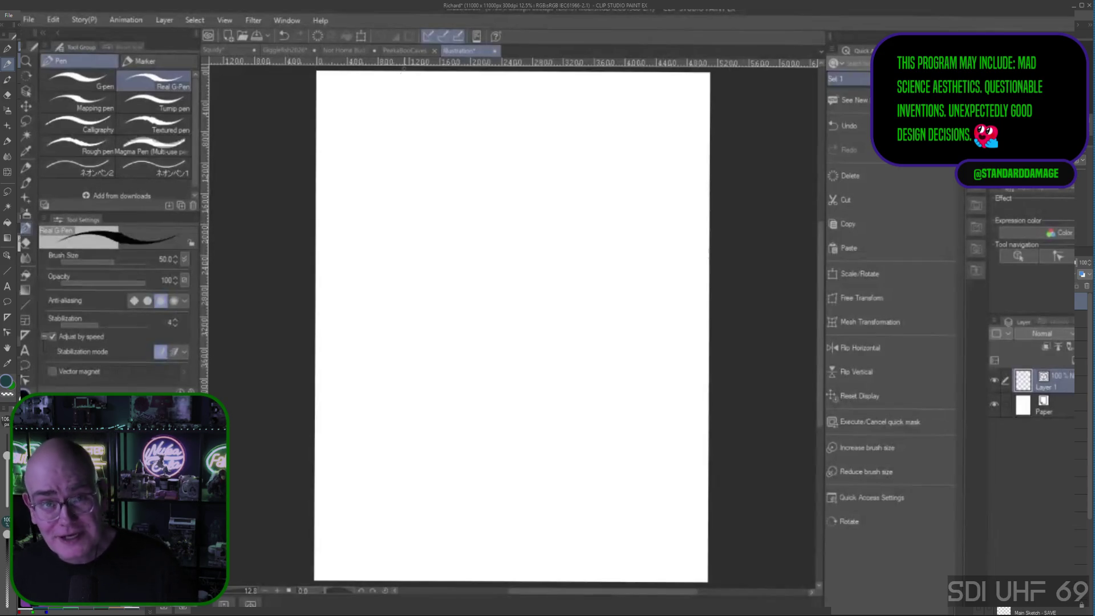
click(405, 50)
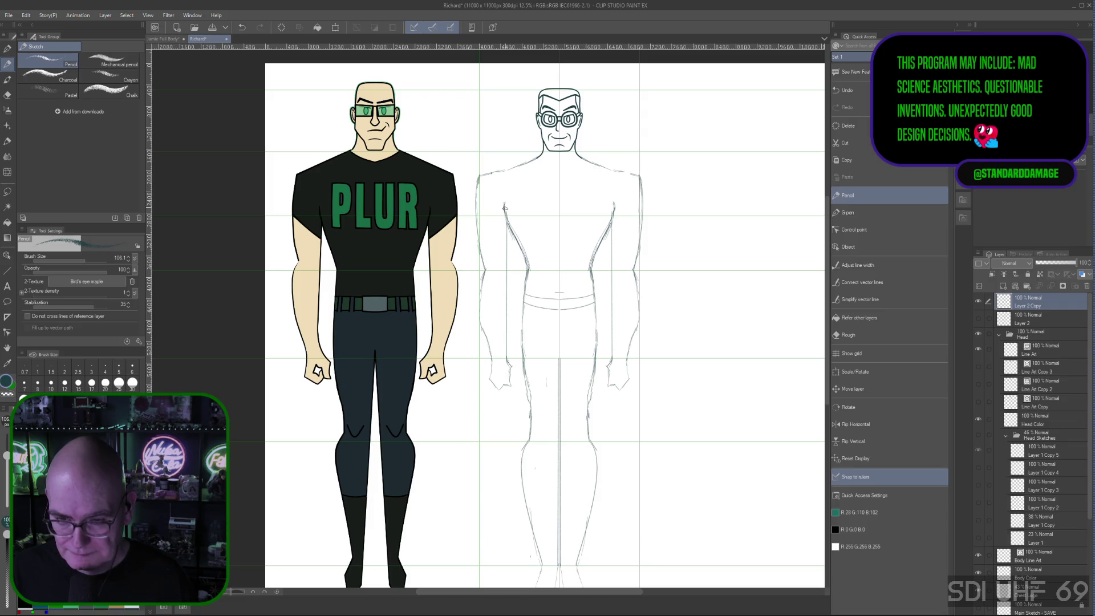
Compare Layer 2 and Layer 2 Copy, leaving the copy visible, and select the Rough eraser
click(978, 318)
click(980, 300)
click(980, 301)
click(980, 301)
click(979, 301)
click(978, 318)
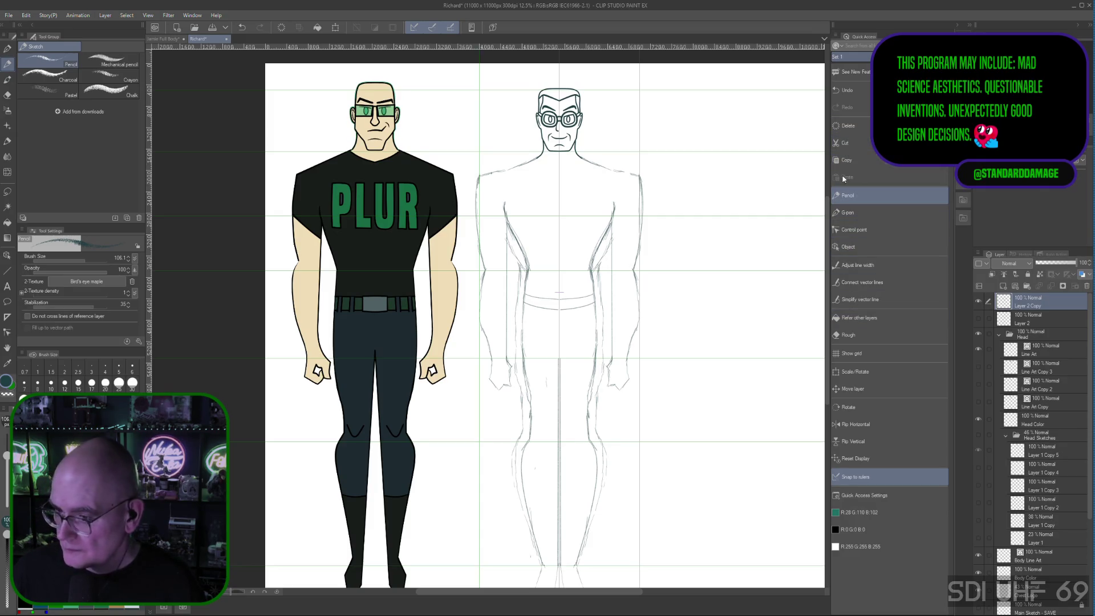
click(861, 336)
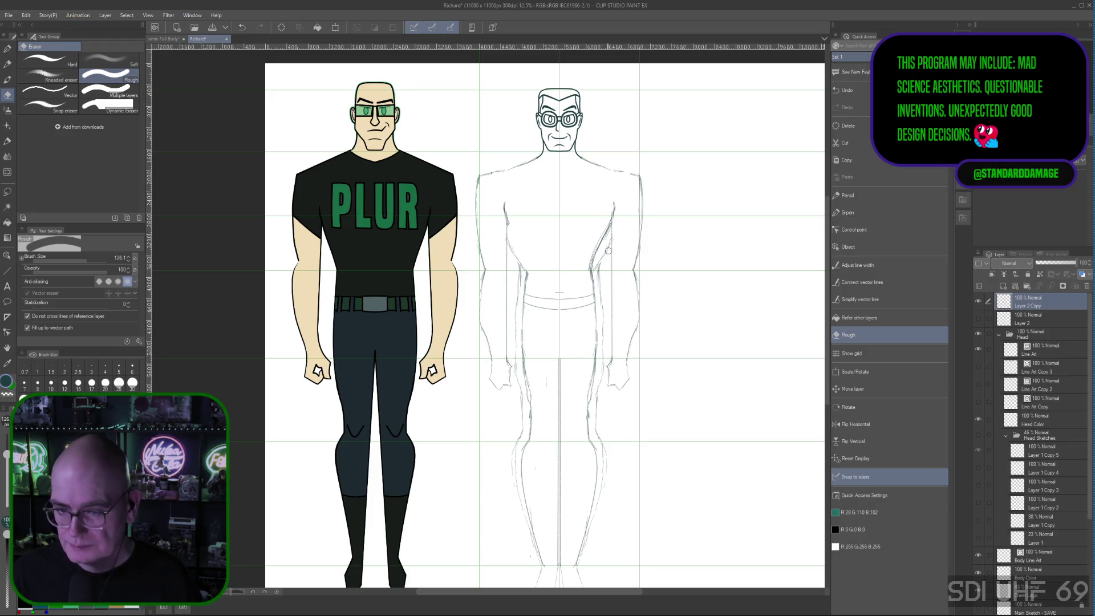
Erase the stray arm and left-torso lines and the duplicate inner-thigh stroke on the sketch
drag(587, 266, 604, 235)
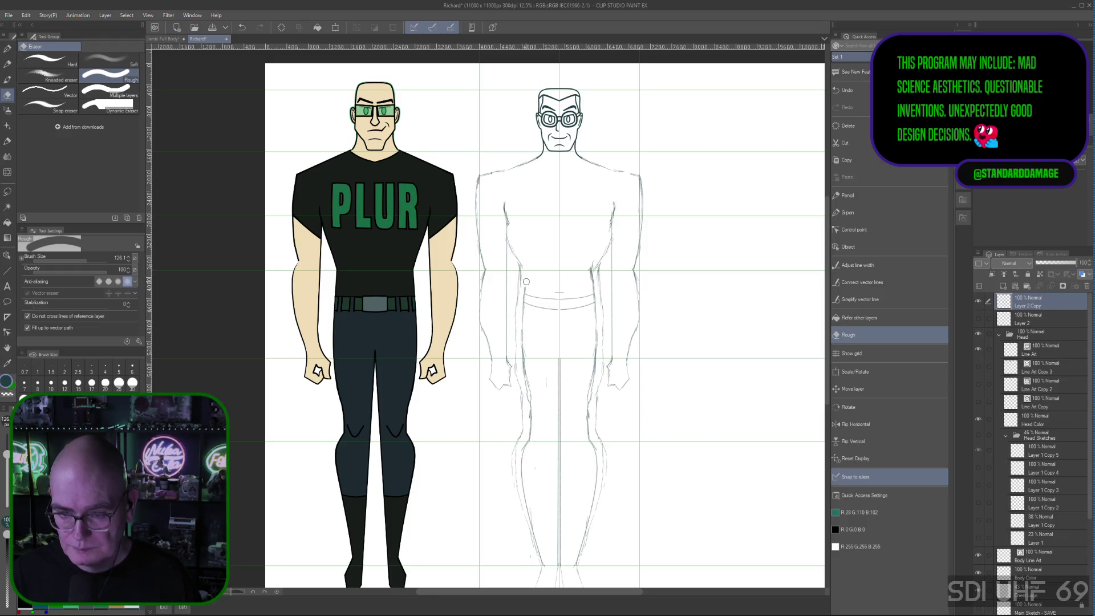
drag(590, 281, 590, 268)
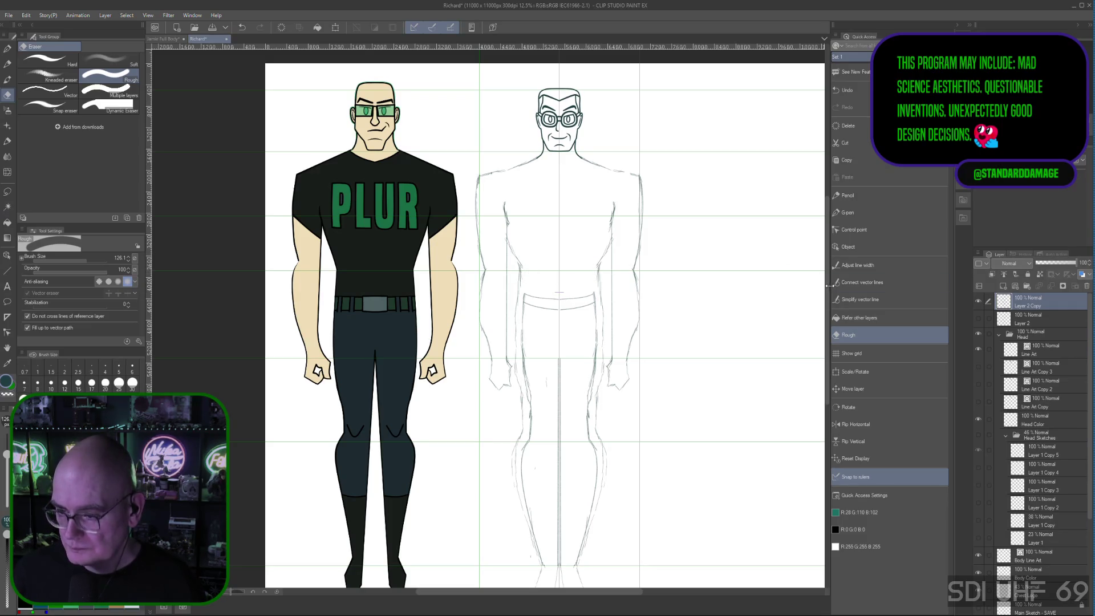
drag(825, 286, 835, 330)
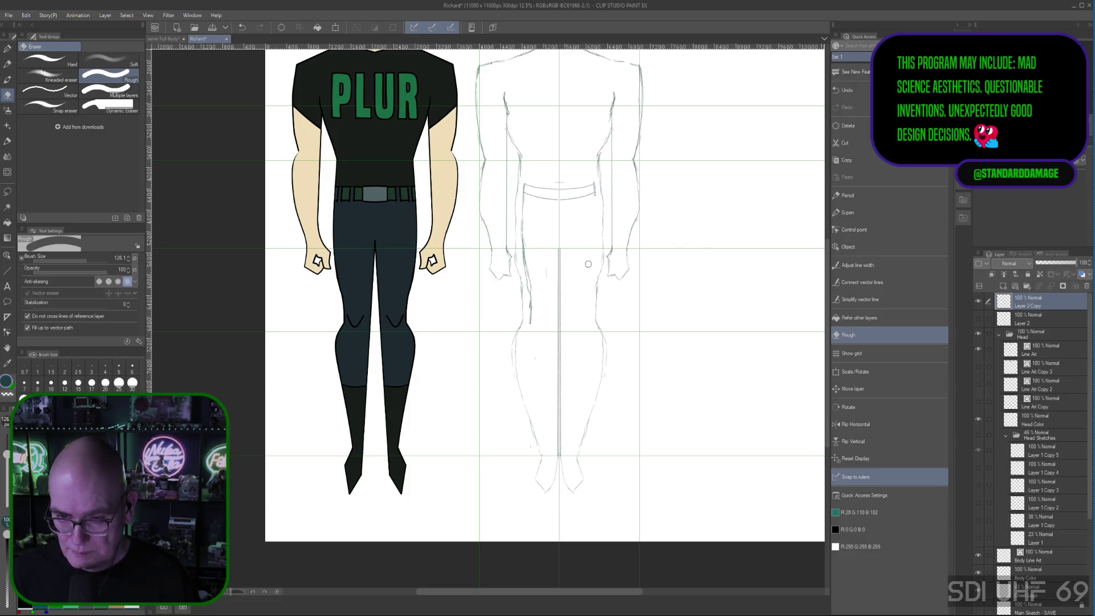
drag(532, 309, 523, 202)
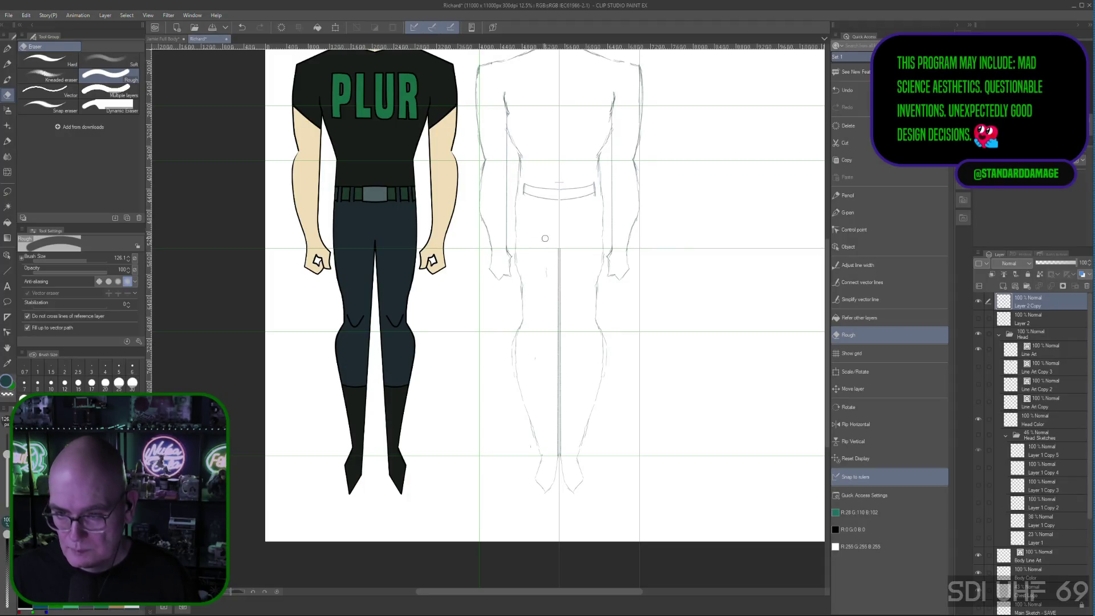
scroll(826, 324, up, 3)
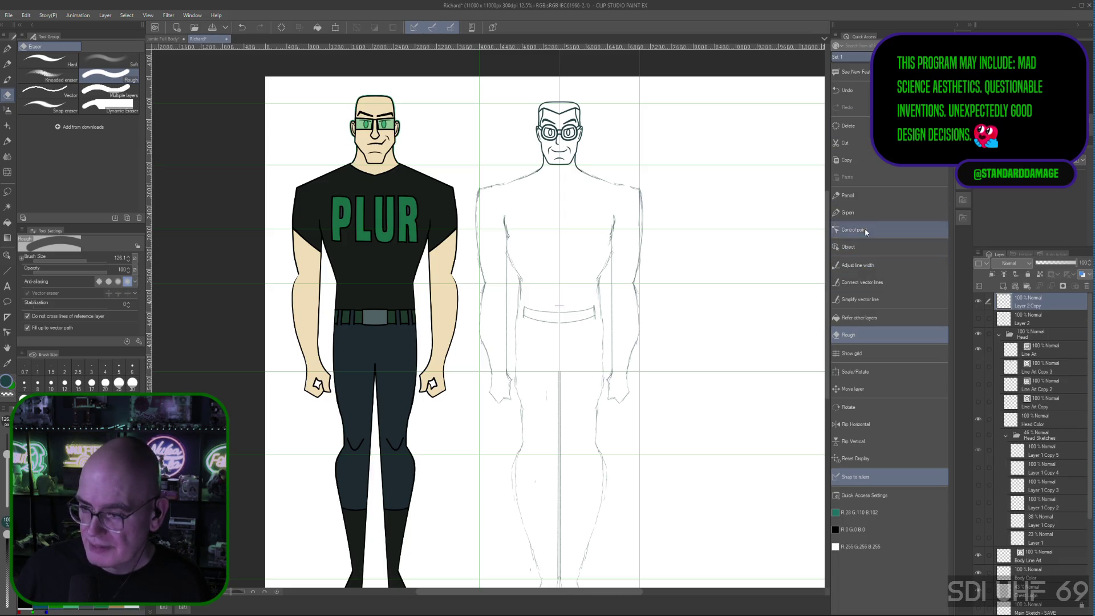
Erase the old line down the sketch's left leg and the lower end of the right-leg line
click(856, 195)
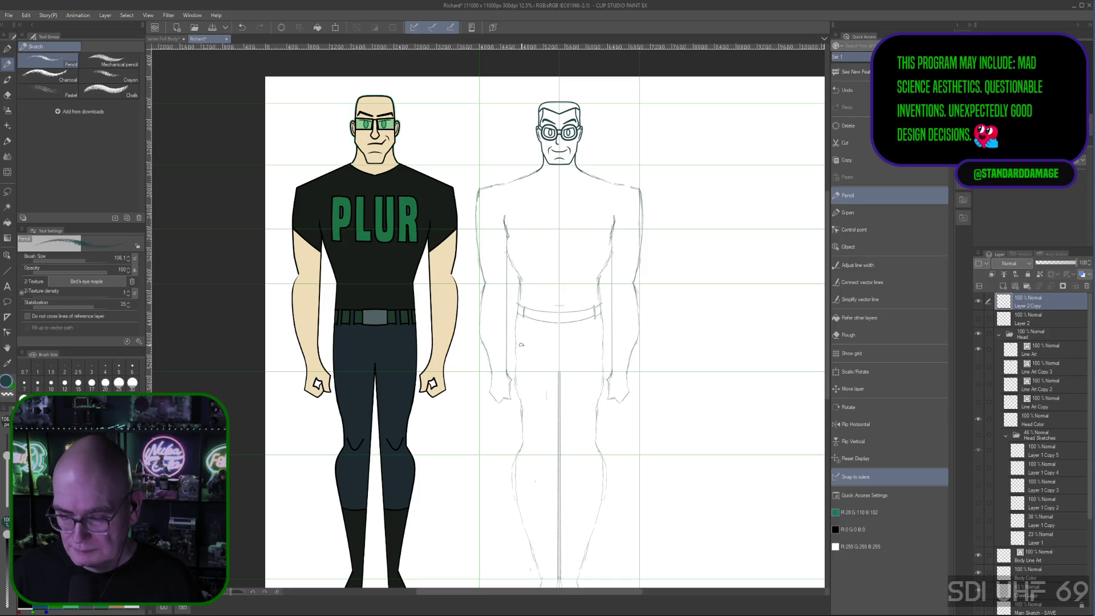
scroll(826, 224, down, 1)
scroll(827, 224, down, 5)
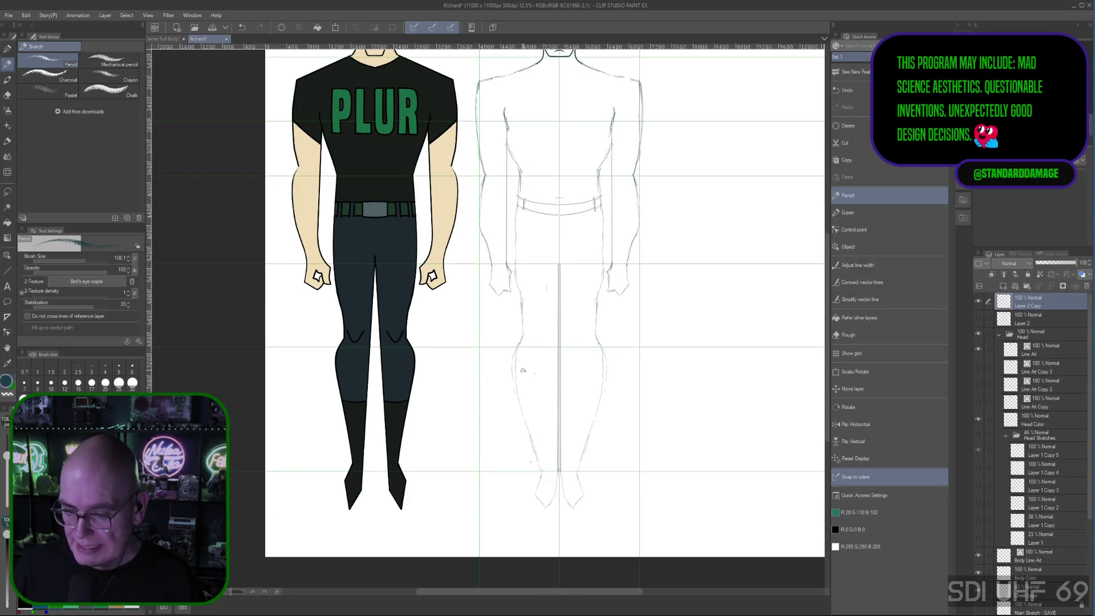
click(850, 334)
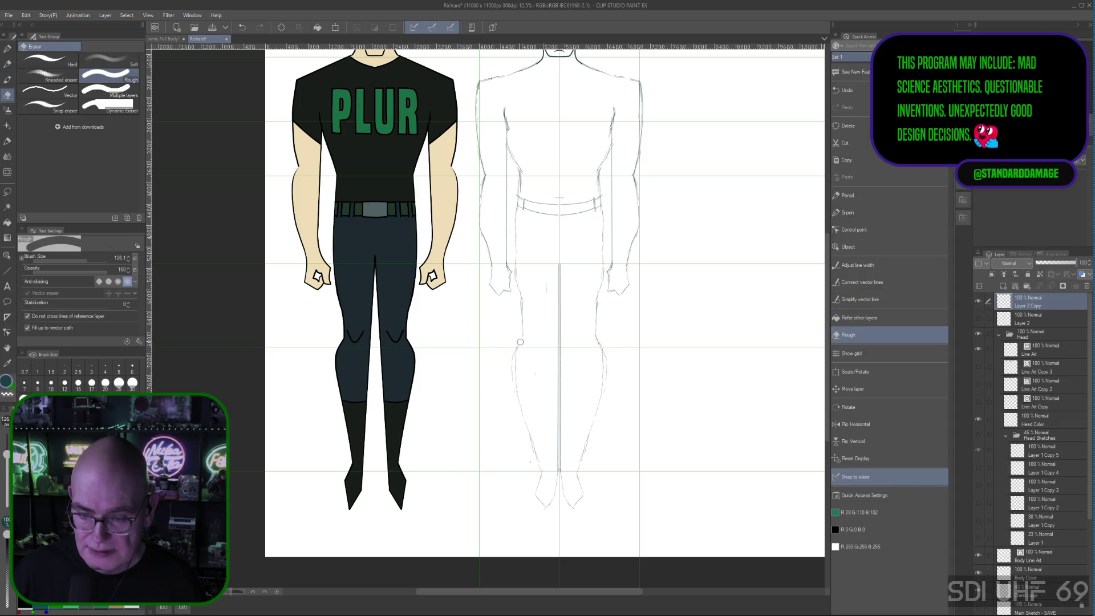
mouse_move(517, 348)
mouse_down()
mouse_move(538, 460)
mouse_move(596, 417)
mouse_up()
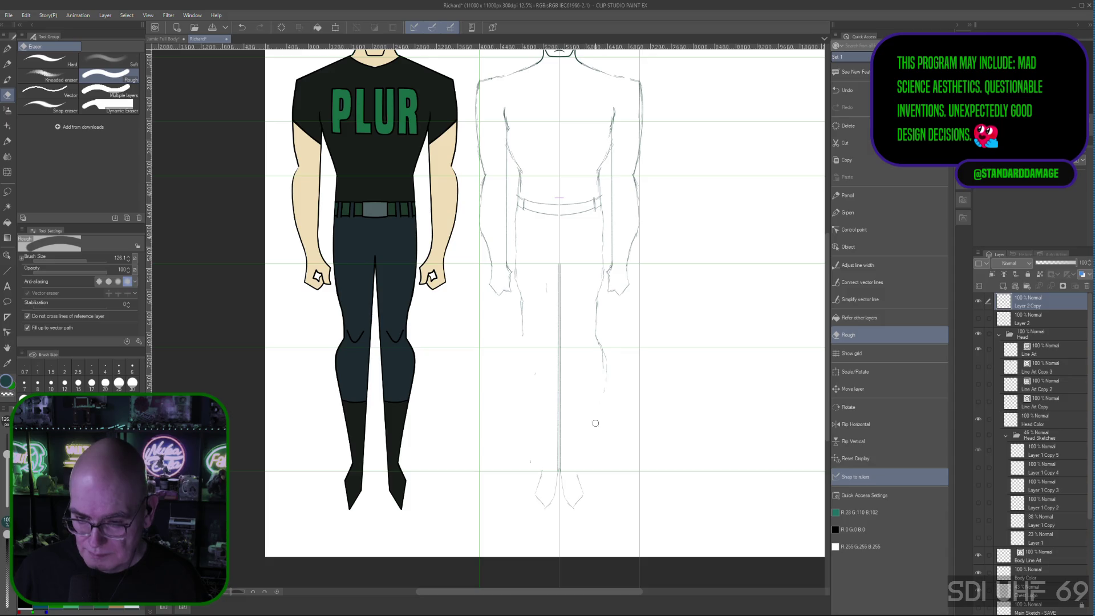
drag(605, 376, 604, 343)
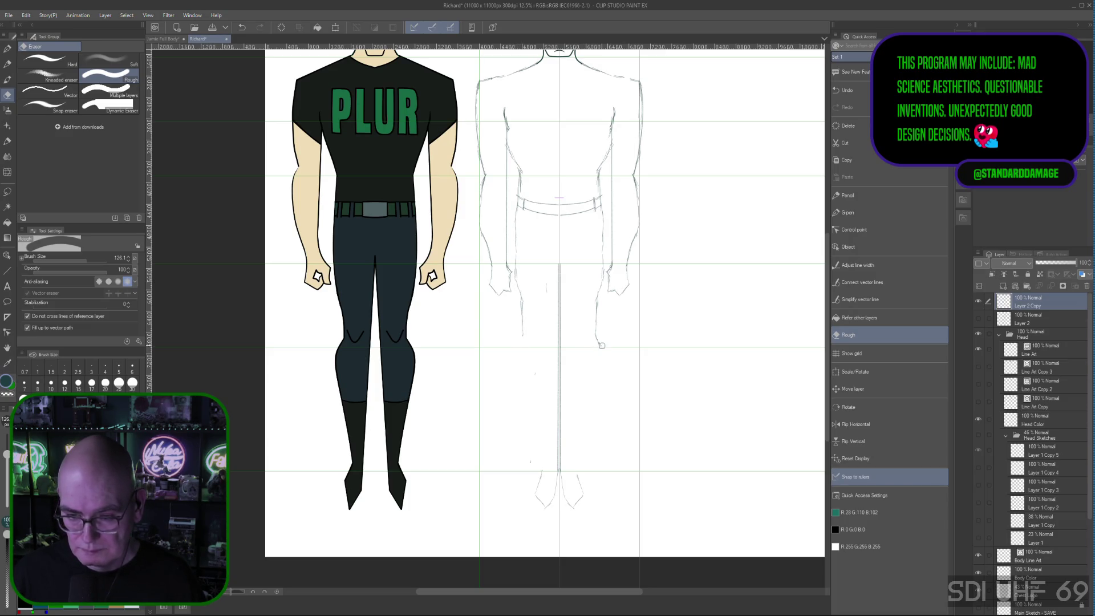
Draw new mirrored pencil strokes down the legs and shift the last leg curve slightly left
click(848, 195)
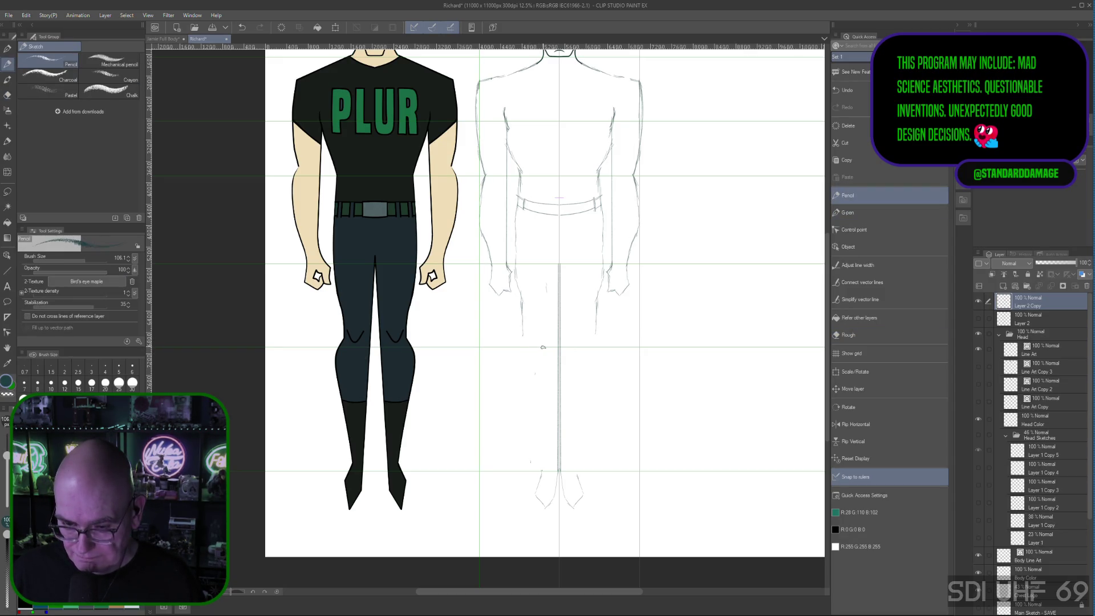
drag(531, 378, 538, 458)
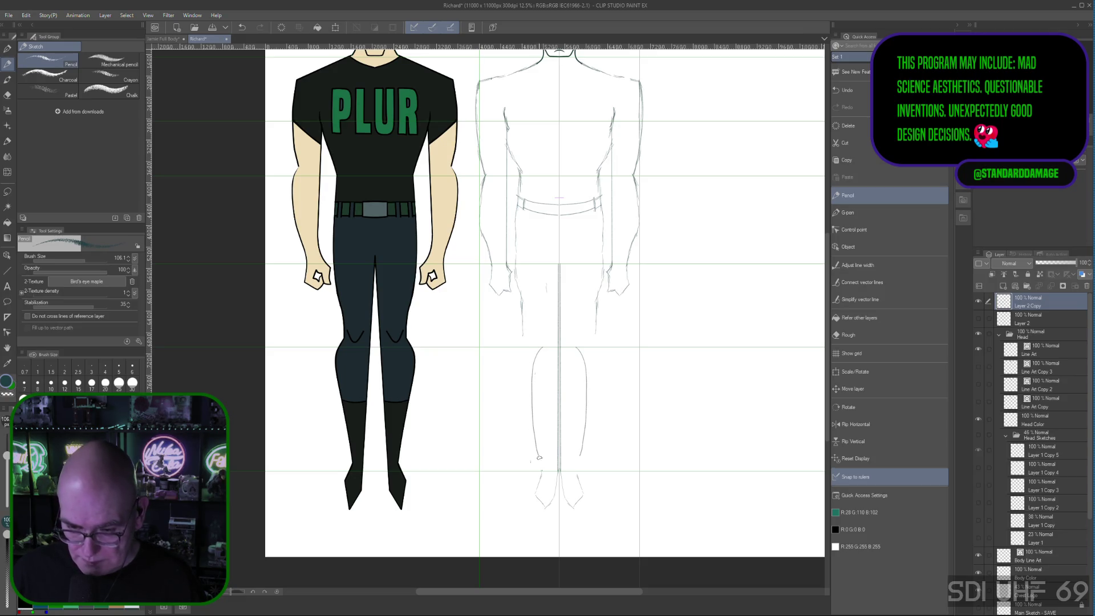
drag(540, 348, 541, 469)
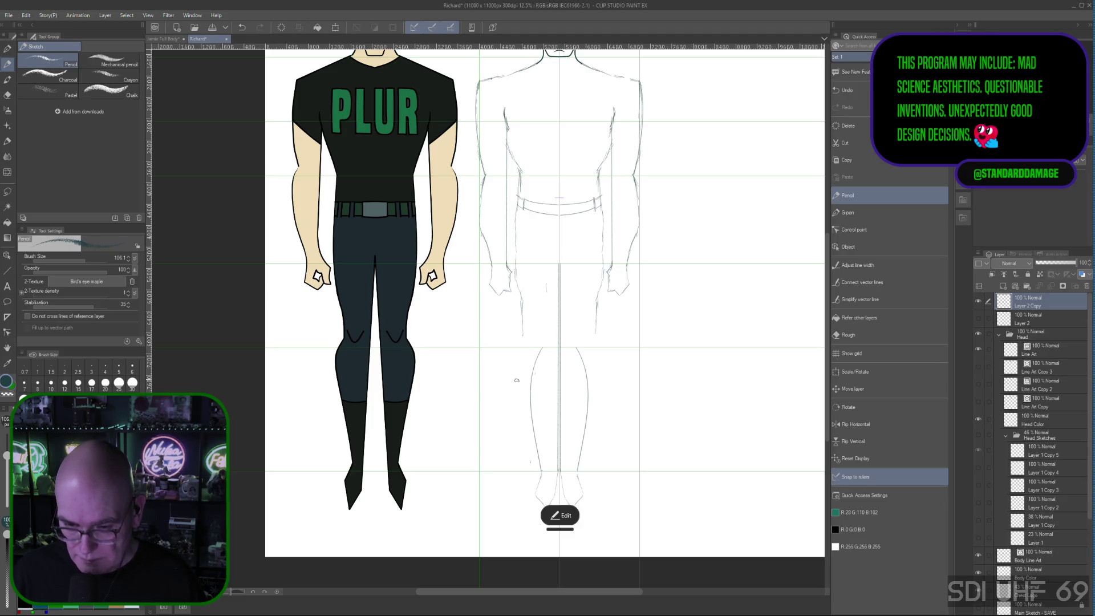
click(559, 518)
mouse_move(531, 388)
mouse_down()
mouse_move(536, 349)
mouse_move(524, 380)
mouse_up()
drag(533, 429, 534, 429)
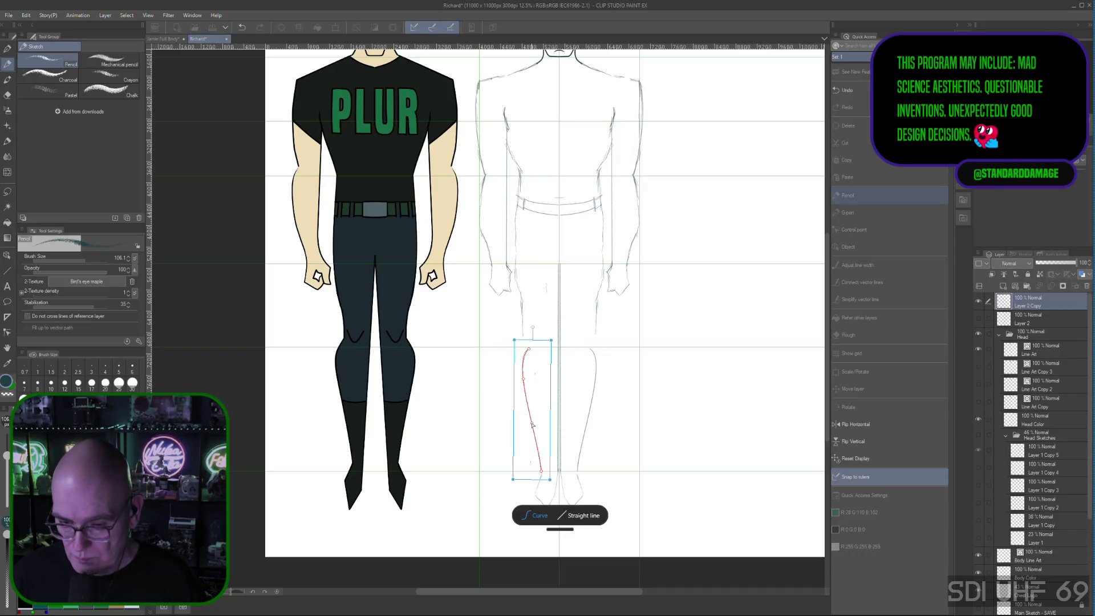
Drag the leg curve's control points, then undo and discard the edited leg stroke
mouse_move(534, 429)
mouse_down()
mouse_move(525, 379)
mouse_move(529, 408)
mouse_up()
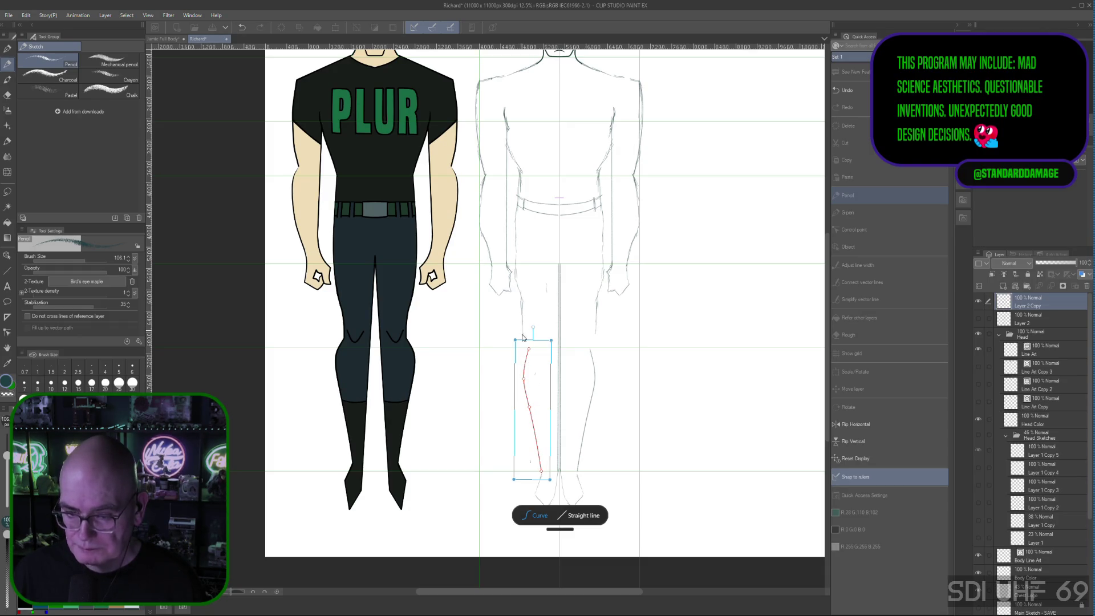
drag(529, 350, 523, 334)
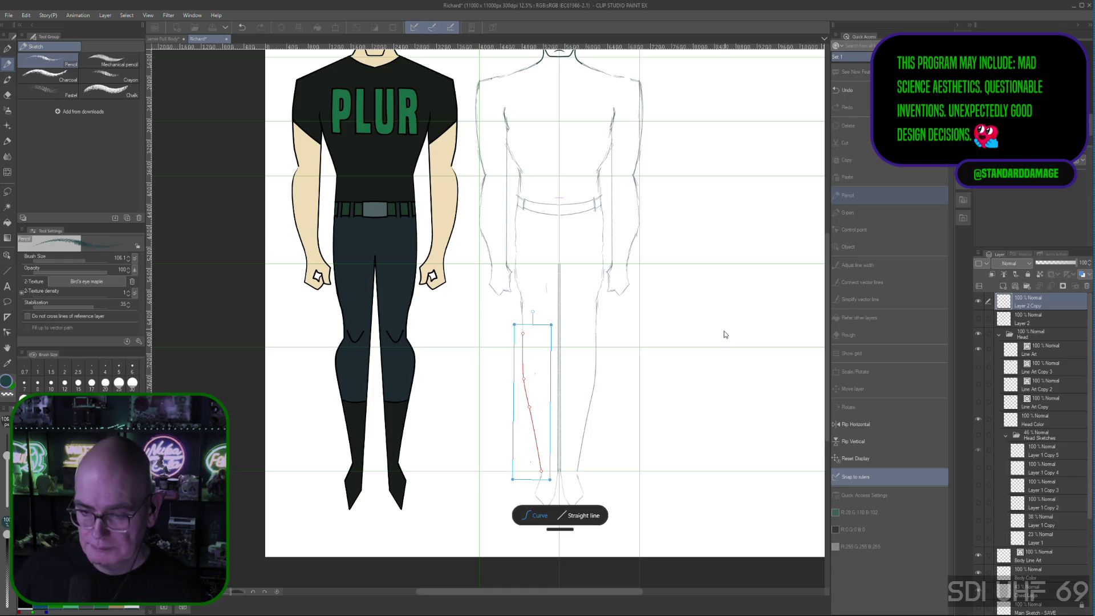
scroll(615, 385, down, 2)
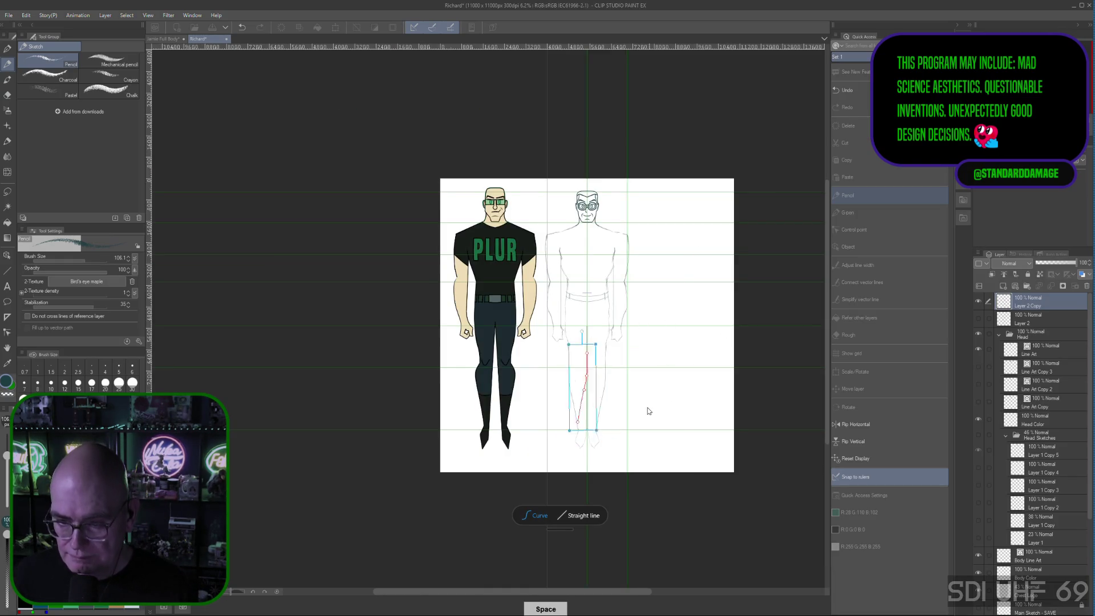
key(ctrl+z)
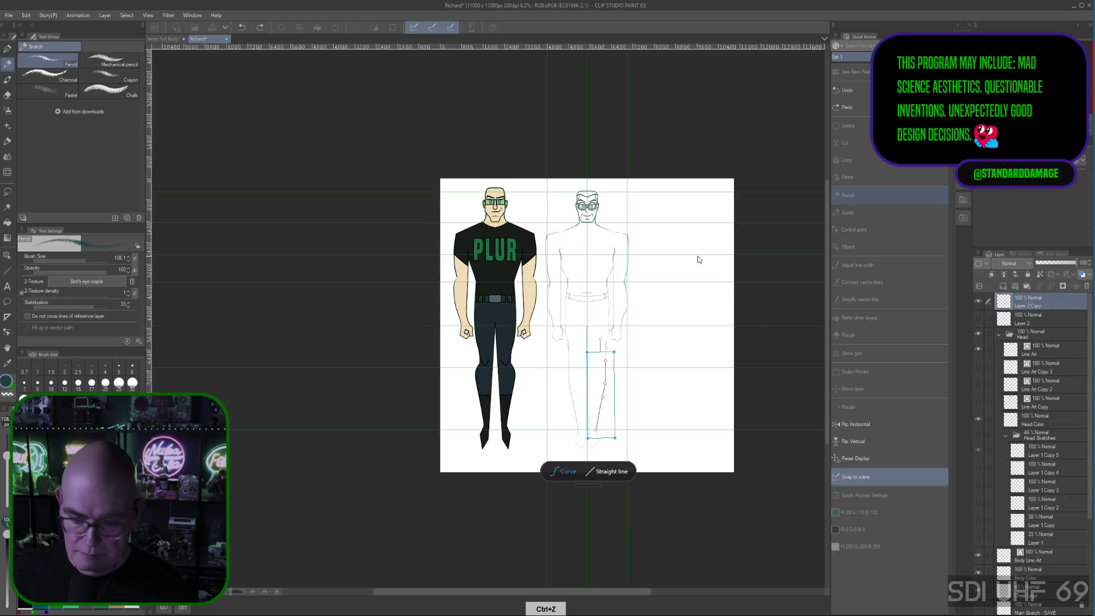
key(Escape)
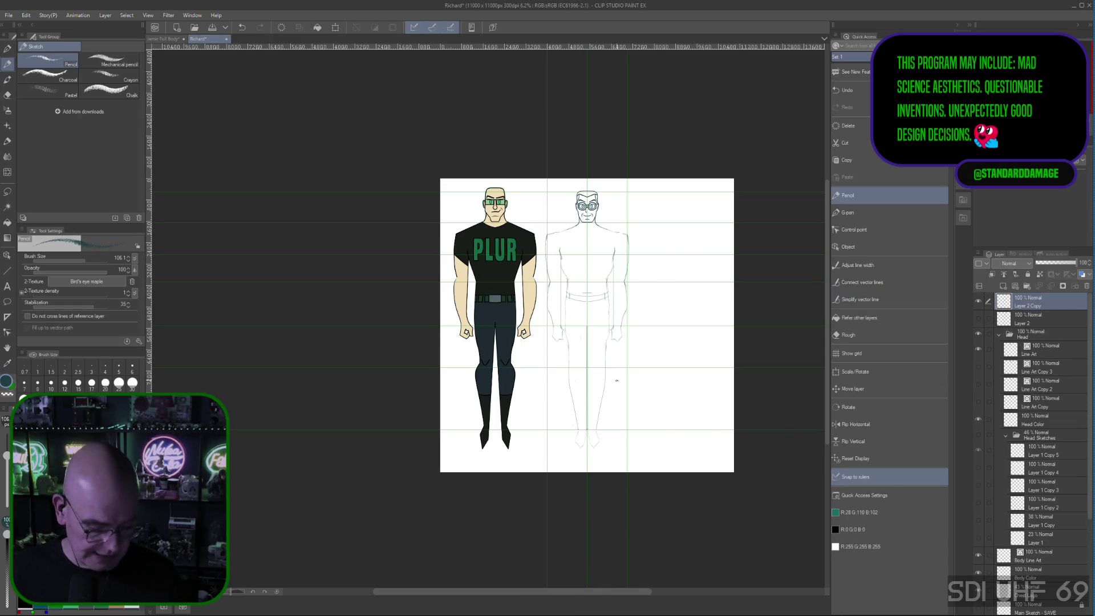
key(ctrl+plus)
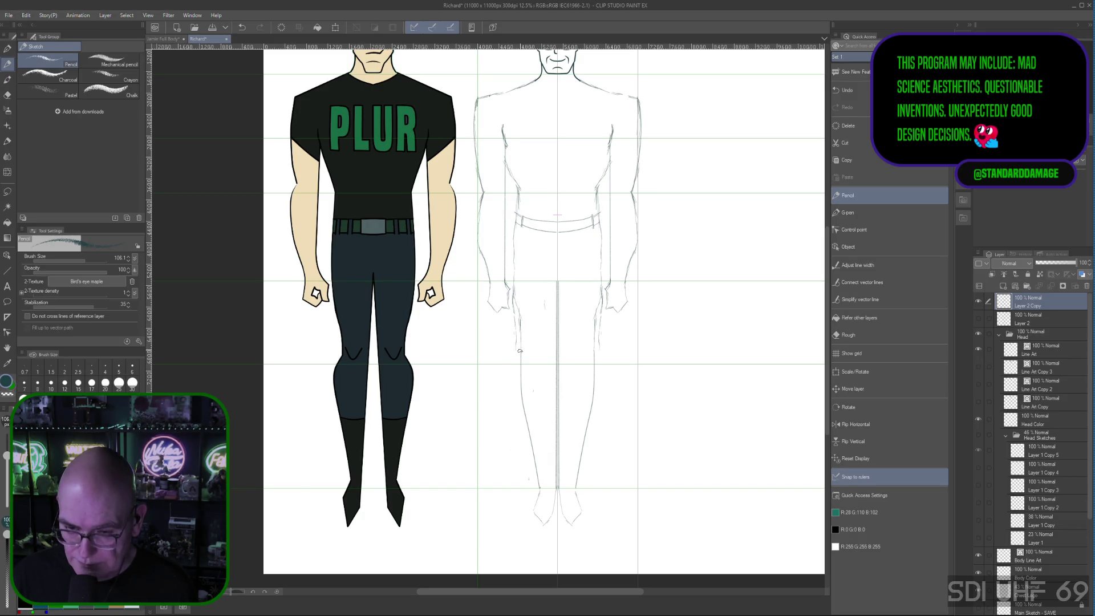
Draw a symmetry-mirrored pencil outline down the sketch's left leg
drag(516, 401, 539, 489)
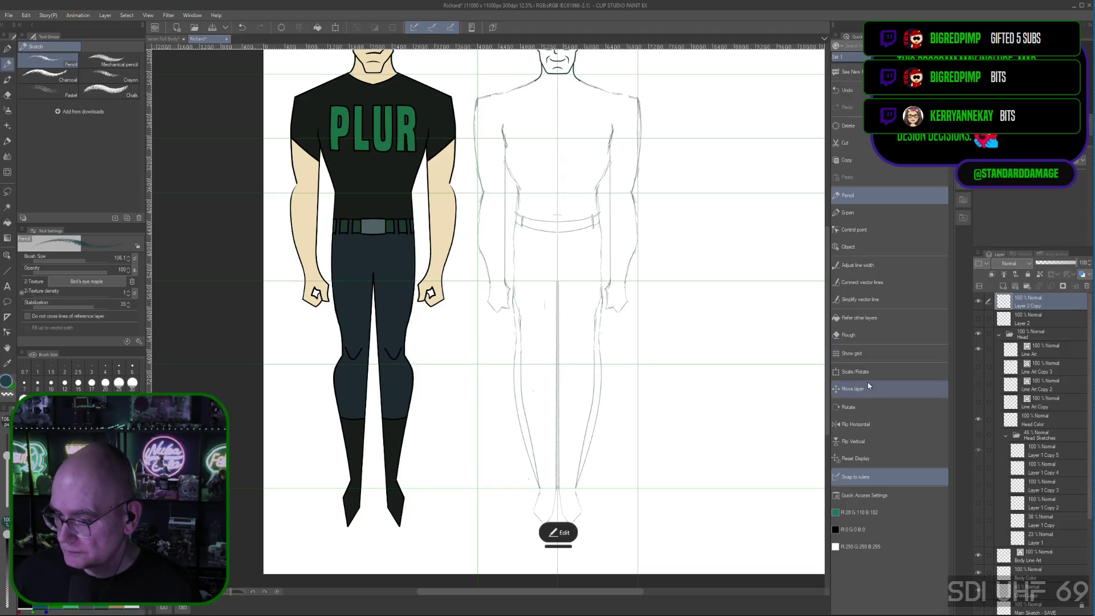
click(848, 335)
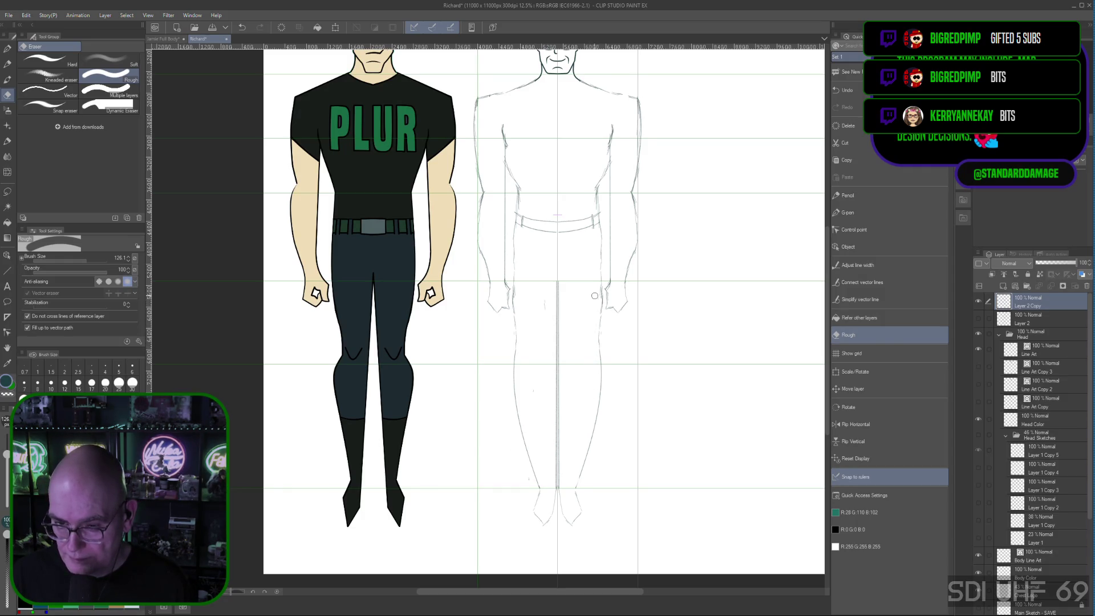
Pan back onto both figures and make Layer 2's sketch lines visible again
scroll(660, 295, down, 2)
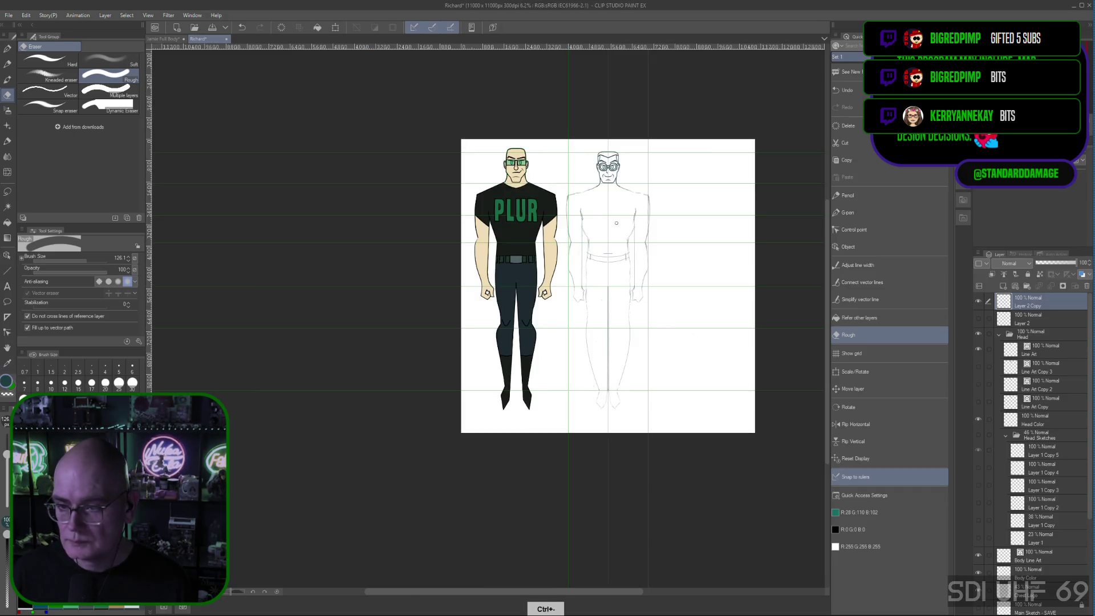
drag(667, 372, 589, 355)
scroll(604, 337, up, 2)
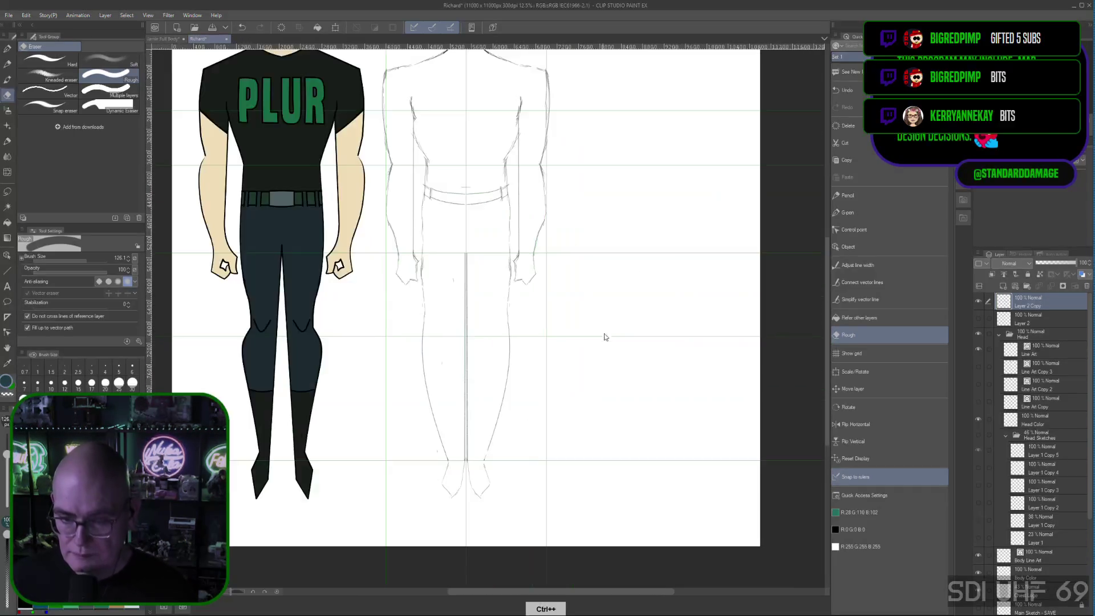
mouse_move(630, 322)
mouse_down()
mouse_move(704, 427)
mouse_move(714, 423)
mouse_up()
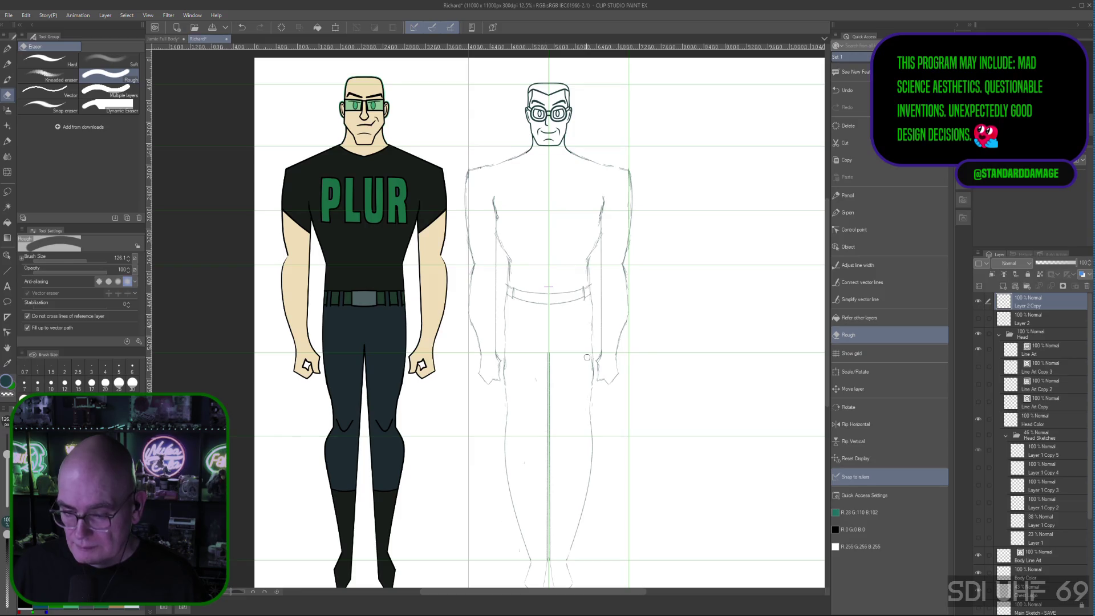
mouse_move(826, 232)
mouse_down()
mouse_move(834, 269)
mouse_move(833, 238)
mouse_up()
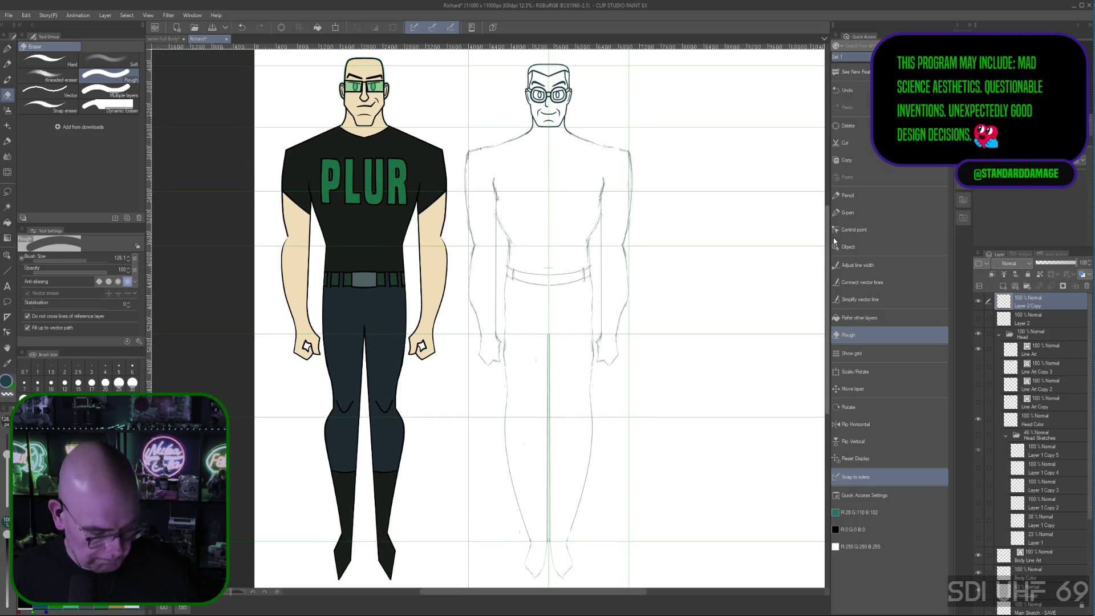
drag(833, 241, 834, 245)
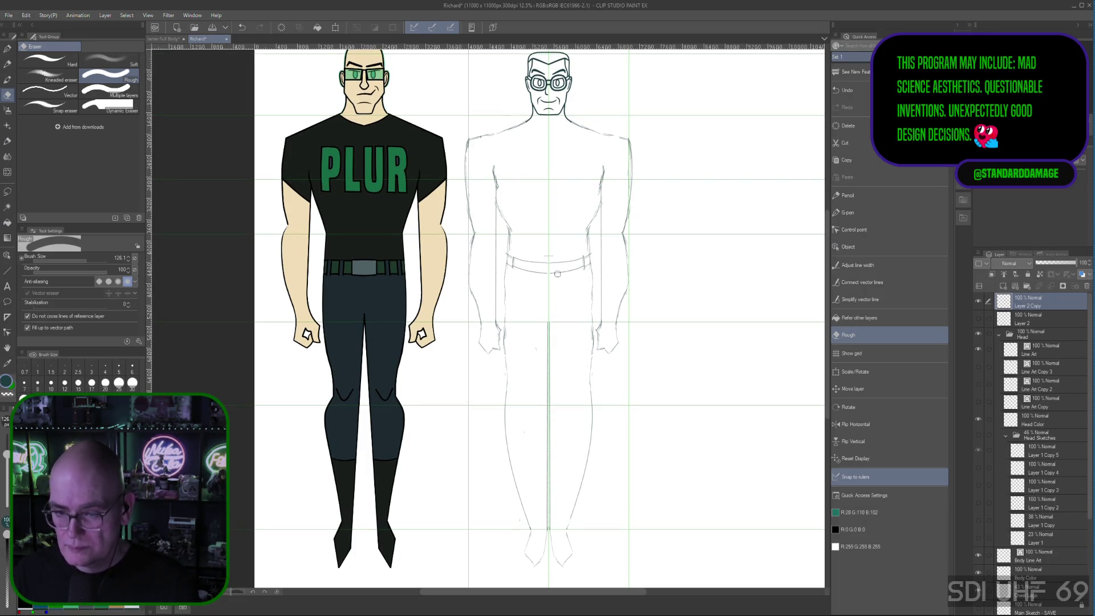
drag(827, 285, 826, 263)
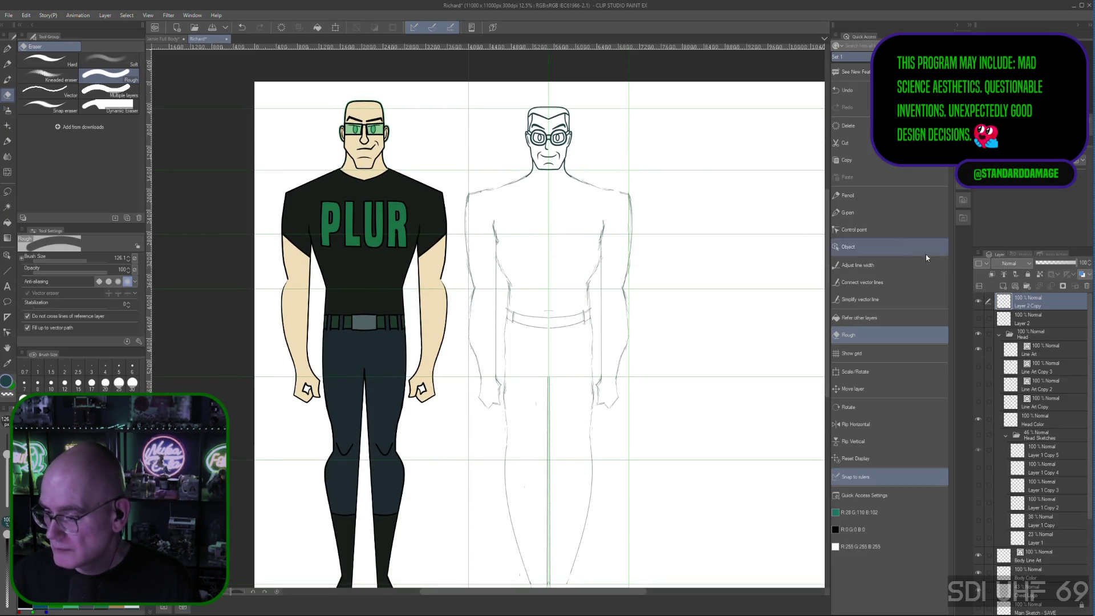
click(977, 318)
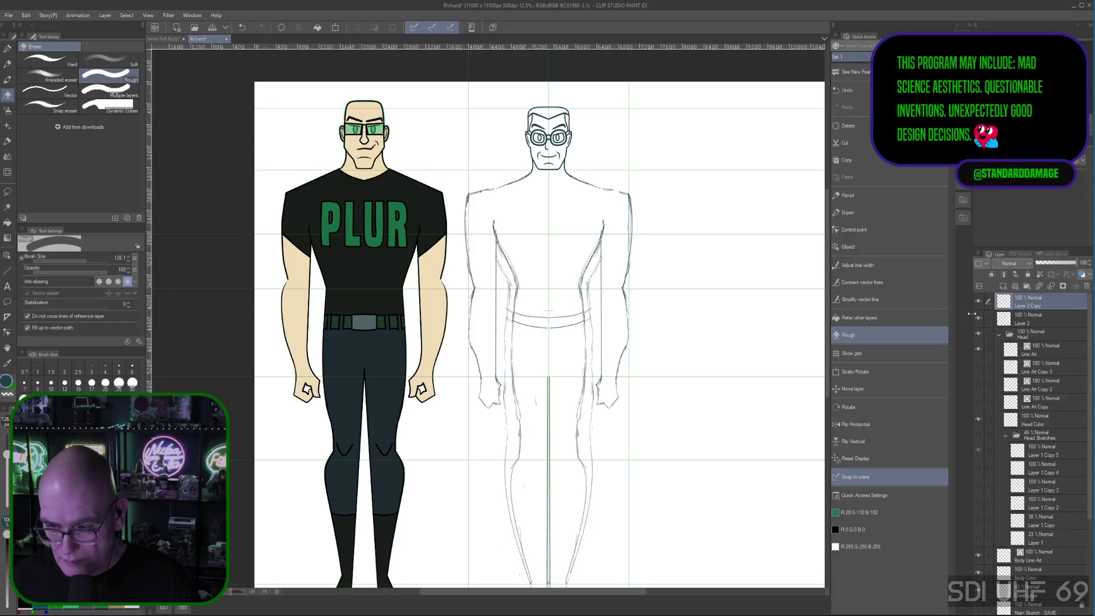
Compare Layer 2 Copy by toggling its visibility, then delete Layer 2 Copy
click(978, 302)
click(979, 303)
click(979, 302)
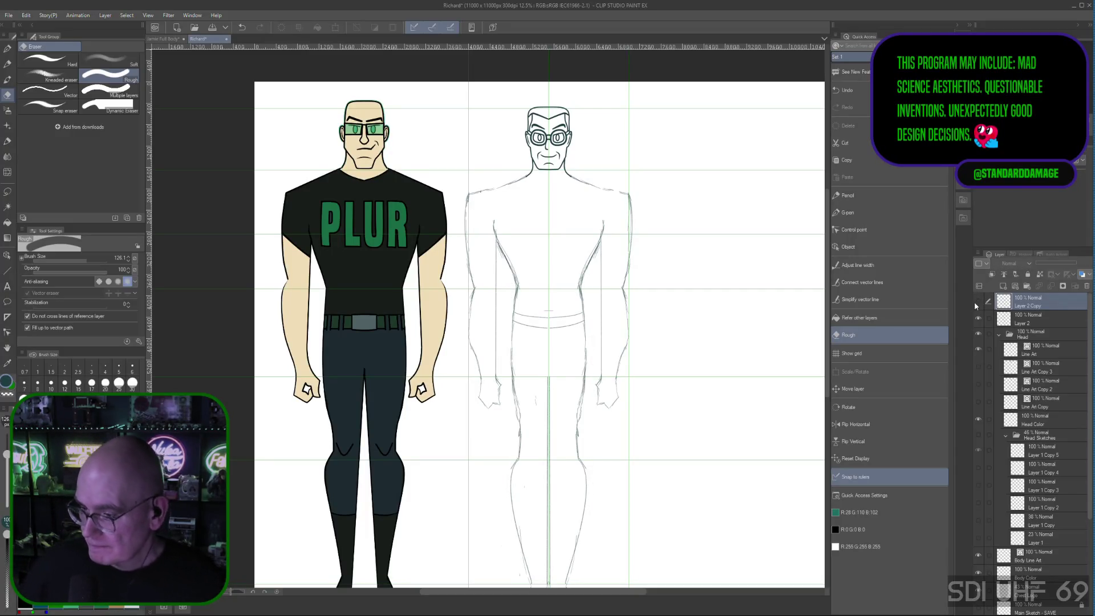
click(978, 303)
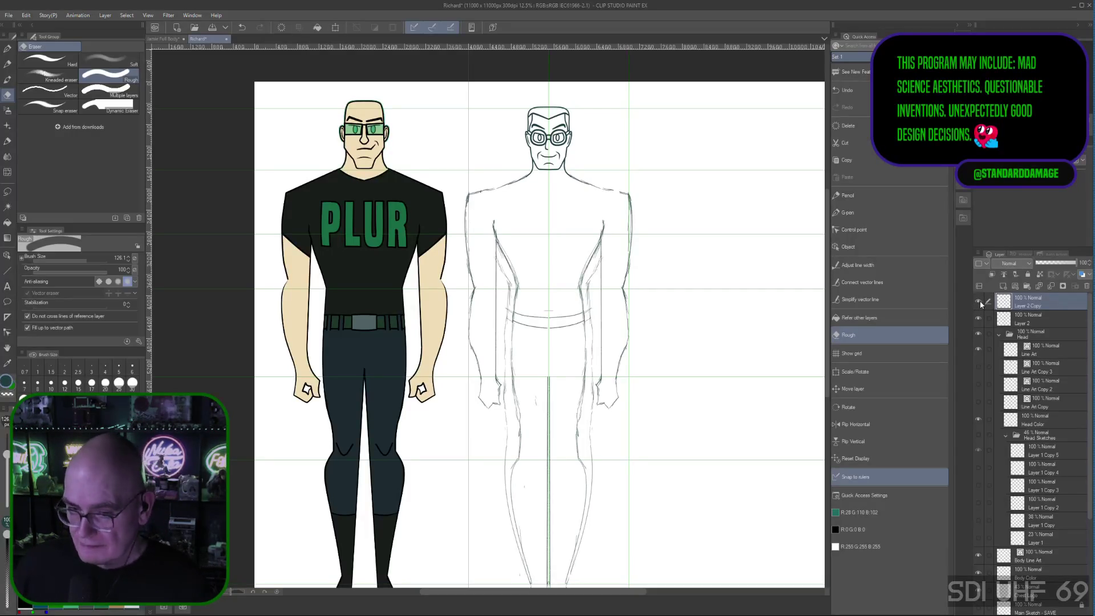
right_click(1034, 305)
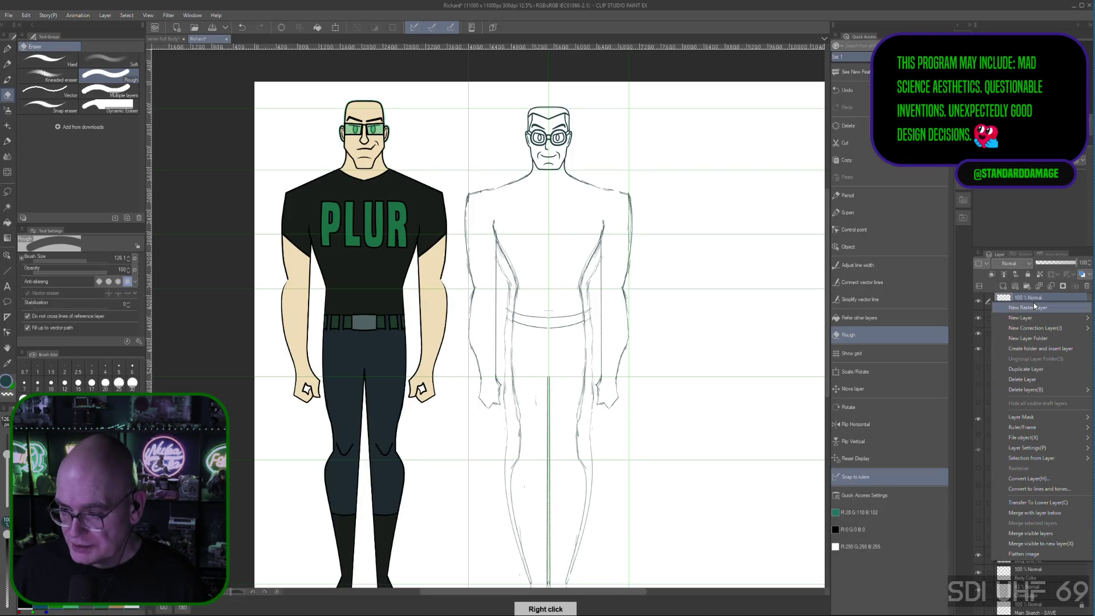
click(1028, 381)
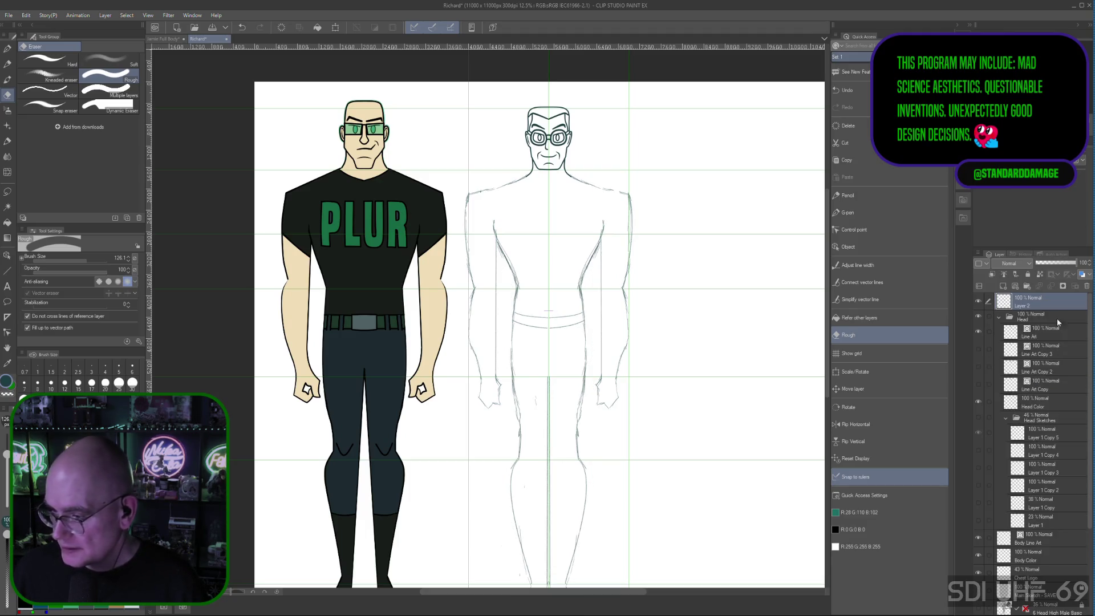
Duplicate Layer 2, hide the original, and erase the inner left lower-leg line
right_click(1032, 308)
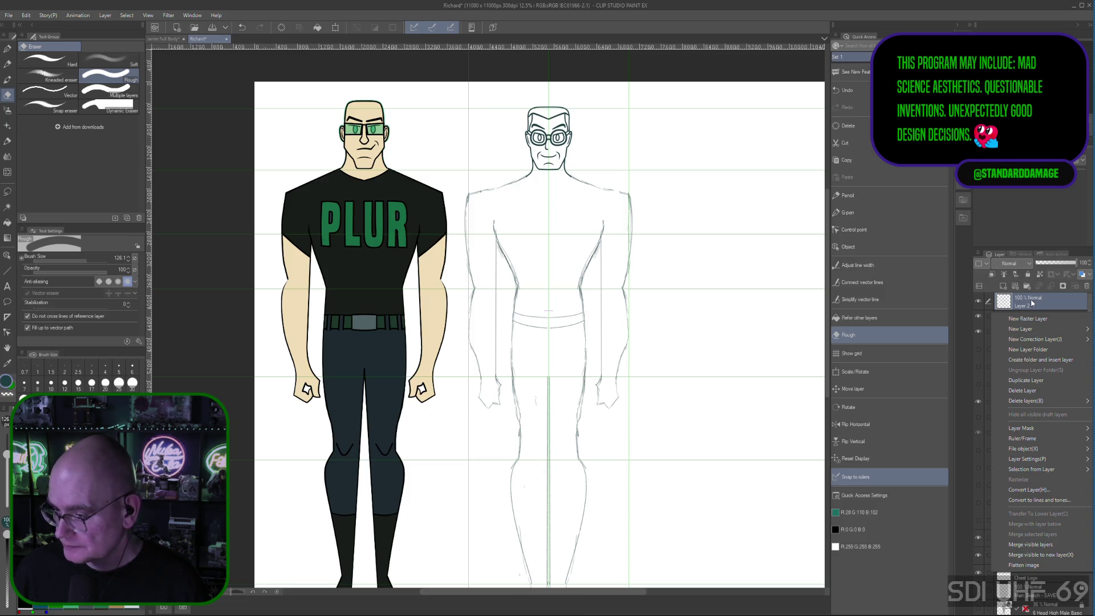
click(1020, 381)
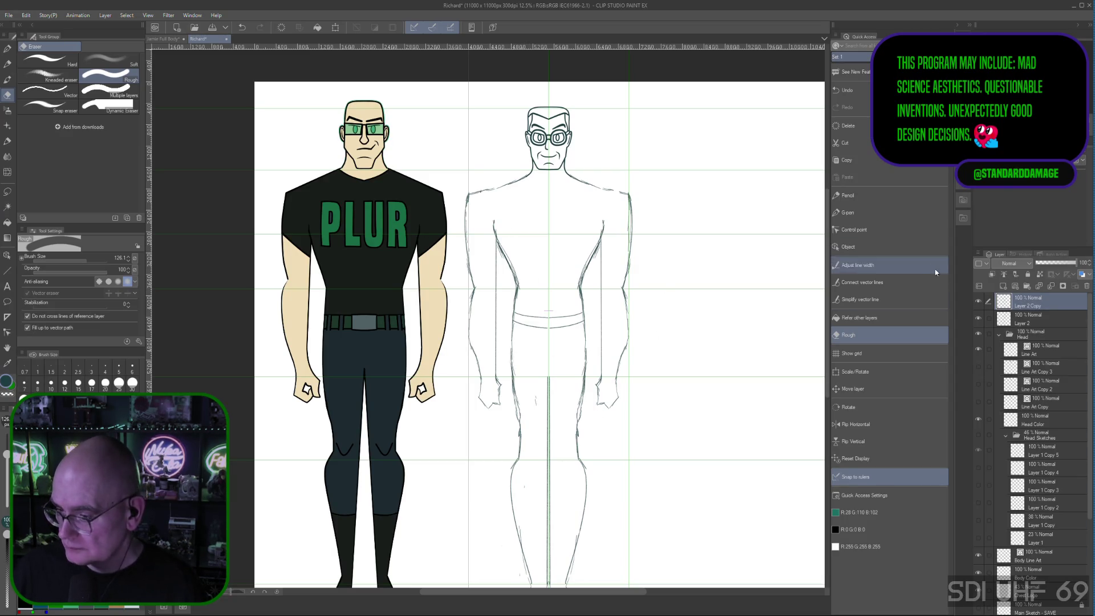
click(978, 319)
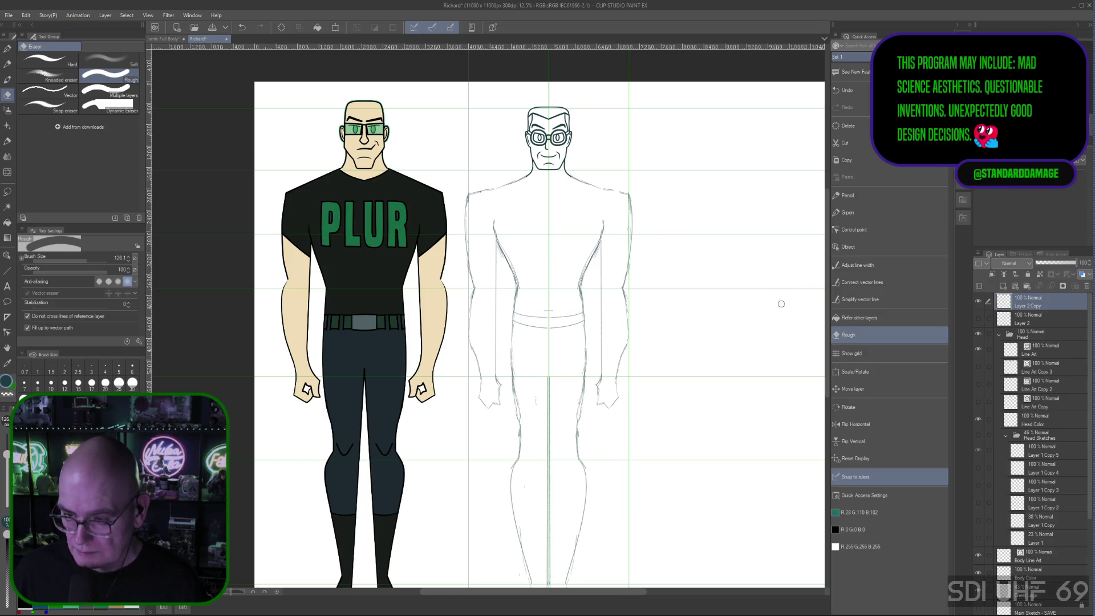
scroll(524, 436, down, 3)
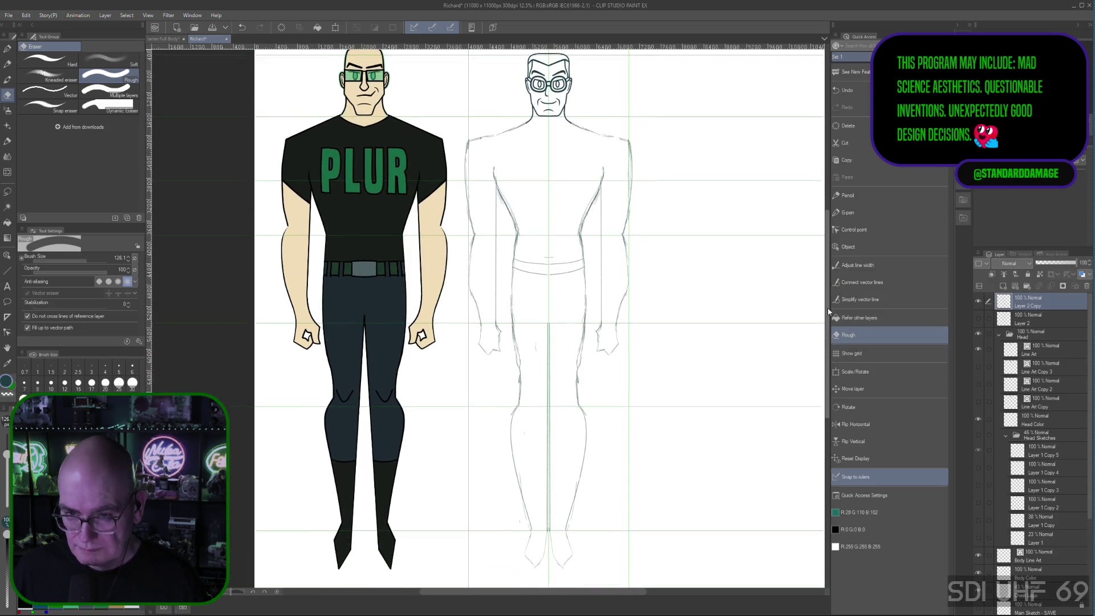
drag(513, 418, 528, 533)
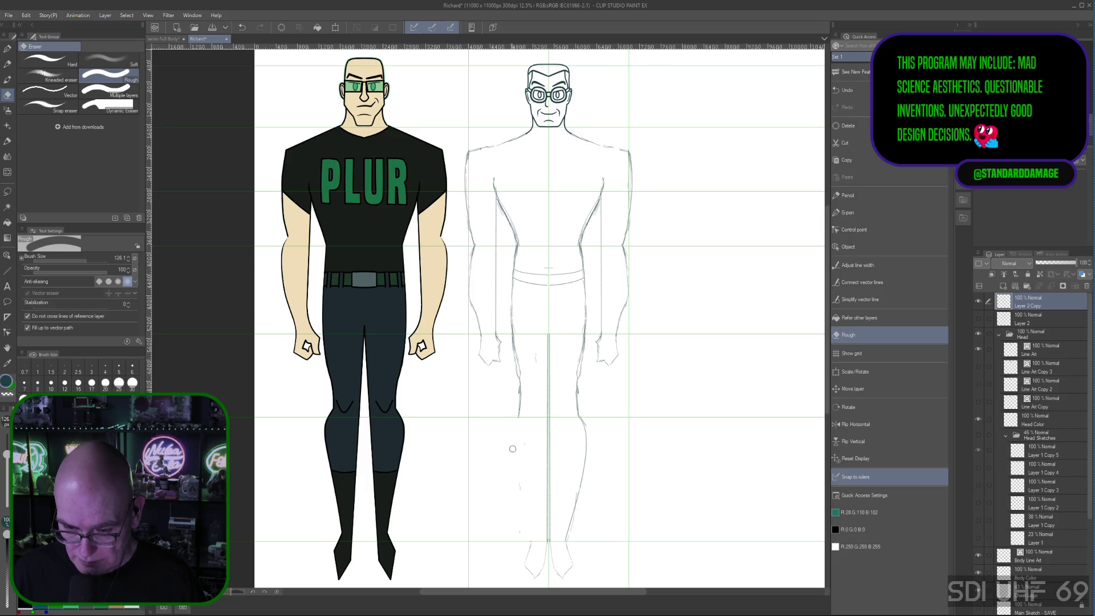
Erase the right lower-leg line and sketch new mirrored lower-leg lines in pencil
mouse_move(579, 422)
mouse_down()
mouse_move(565, 536)
mouse_move(578, 504)
mouse_up()
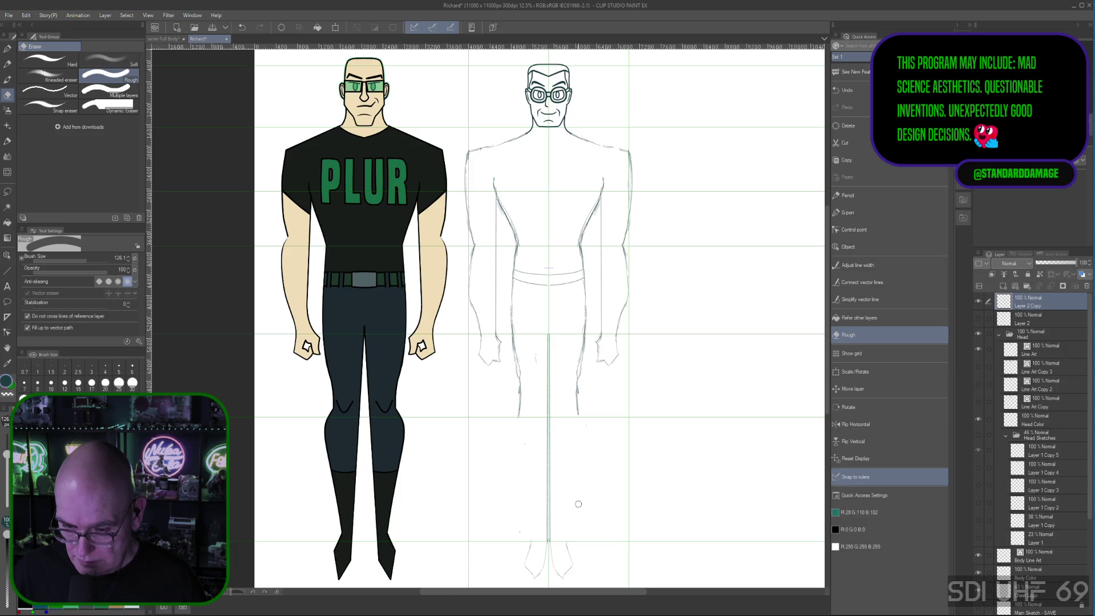
click(855, 195)
drag(581, 419, 588, 468)
mouse_move(512, 420)
mouse_down()
mouse_move(510, 469)
mouse_move(531, 544)
mouse_up()
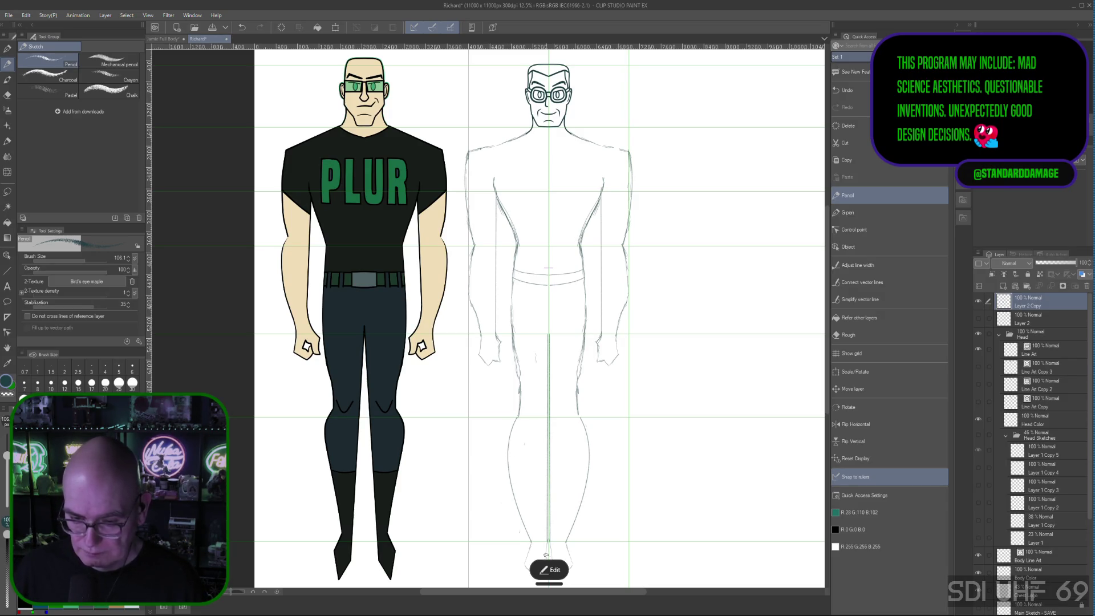
click(550, 570)
Reshape the lower-leg curve so it bulges less and confirm it
drag(517, 504, 522, 503)
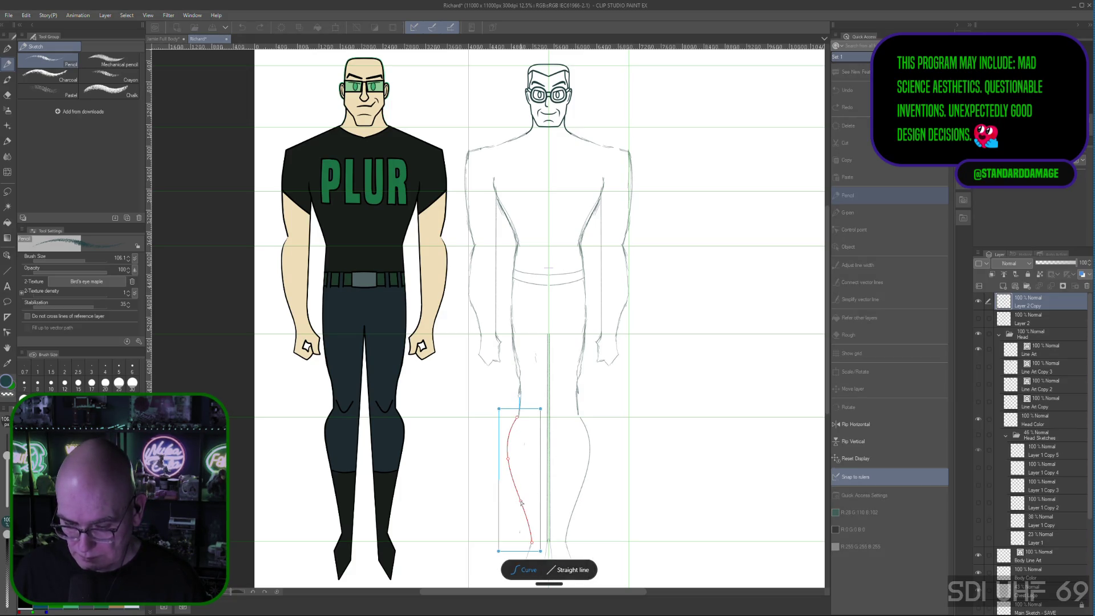
drag(509, 457, 514, 451)
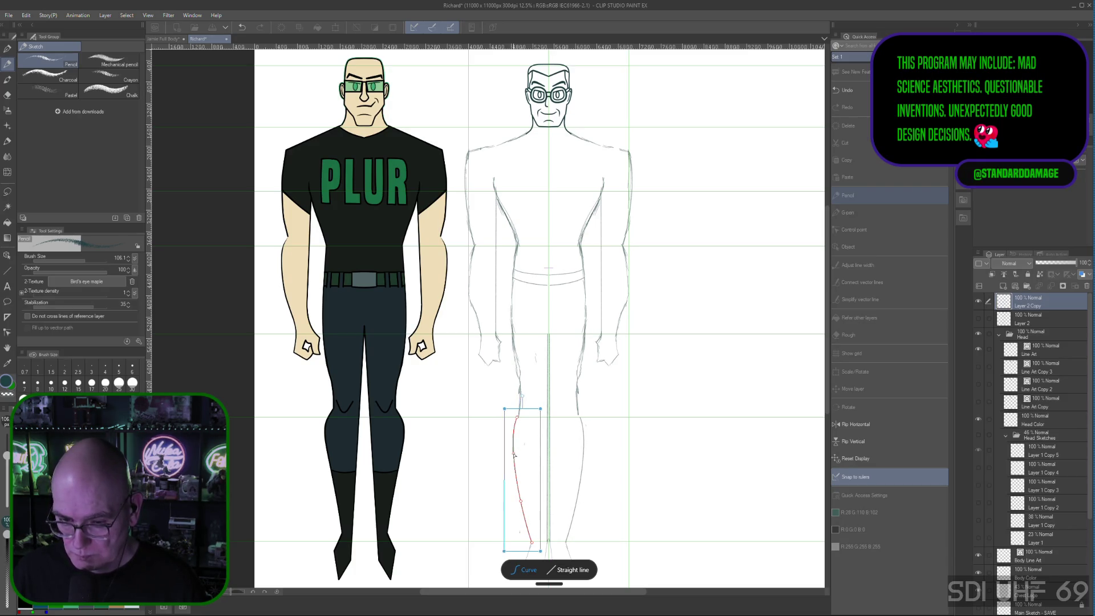
drag(514, 455, 515, 457)
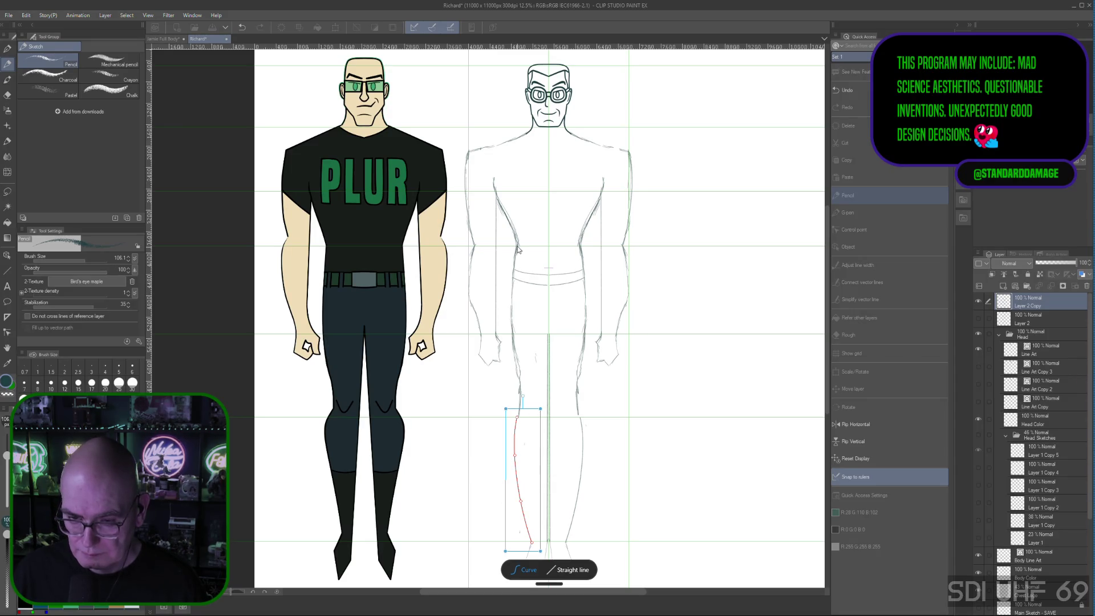
key(Return)
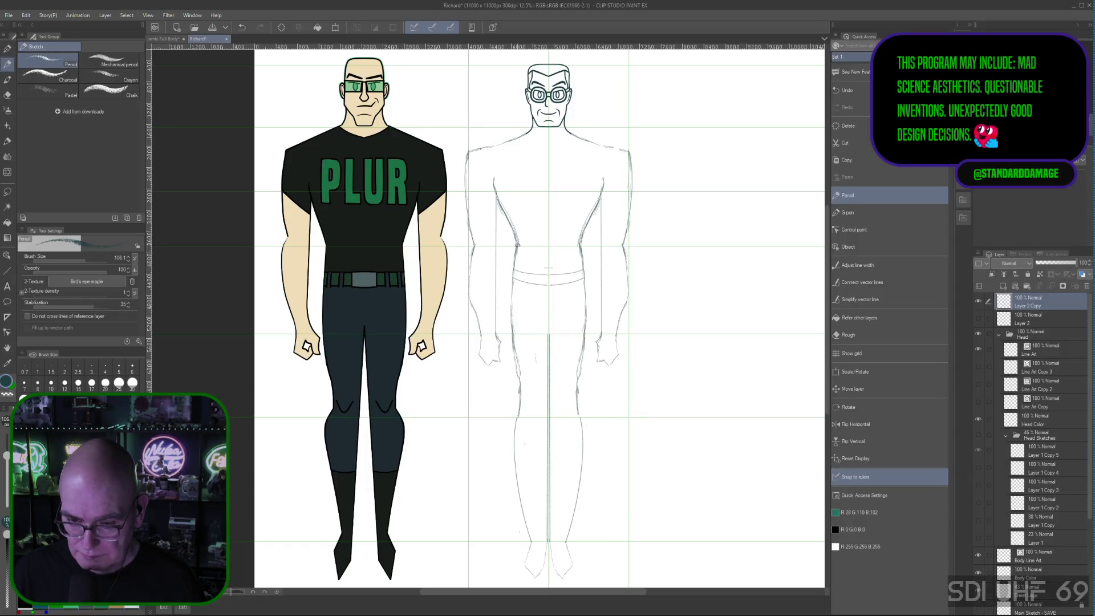
Draw the inner leg line from the waist down, mirrored on both legs
drag(508, 299, 513, 344)
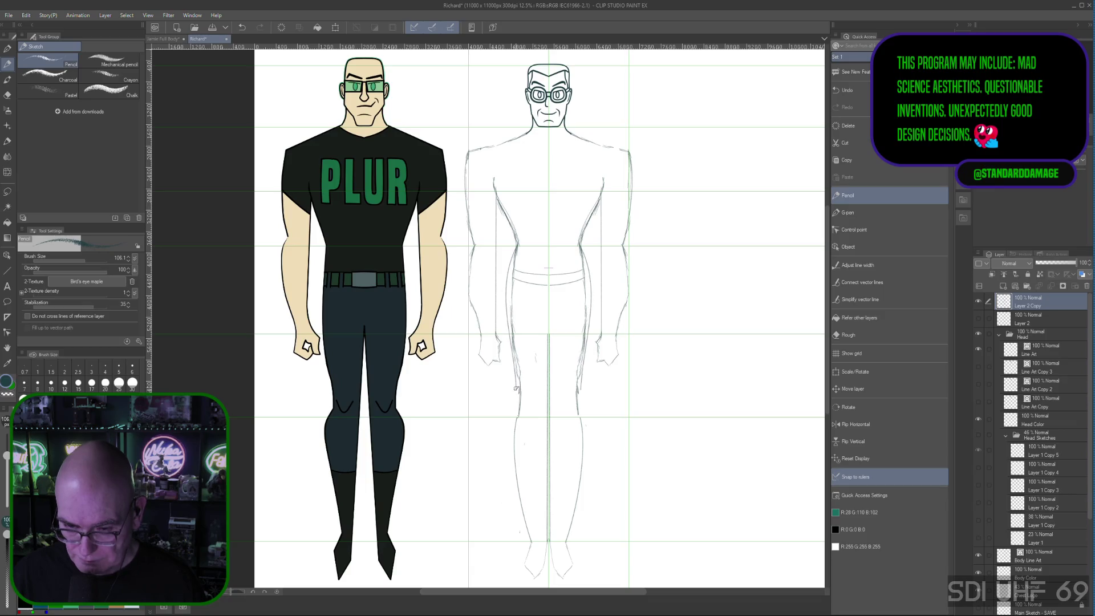
drag(507, 279, 520, 391)
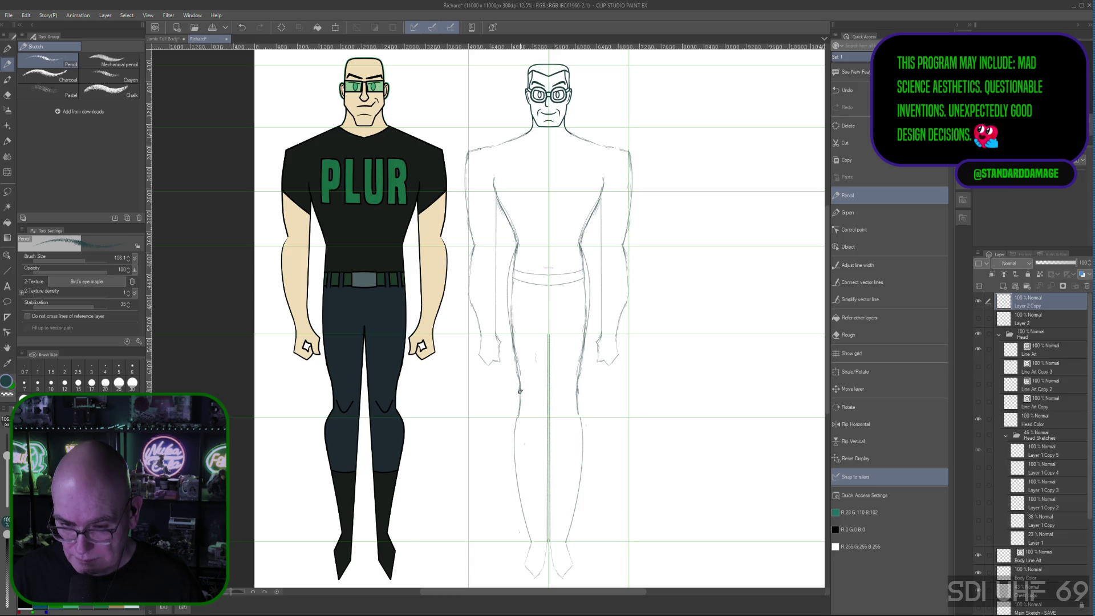
click(520, 392)
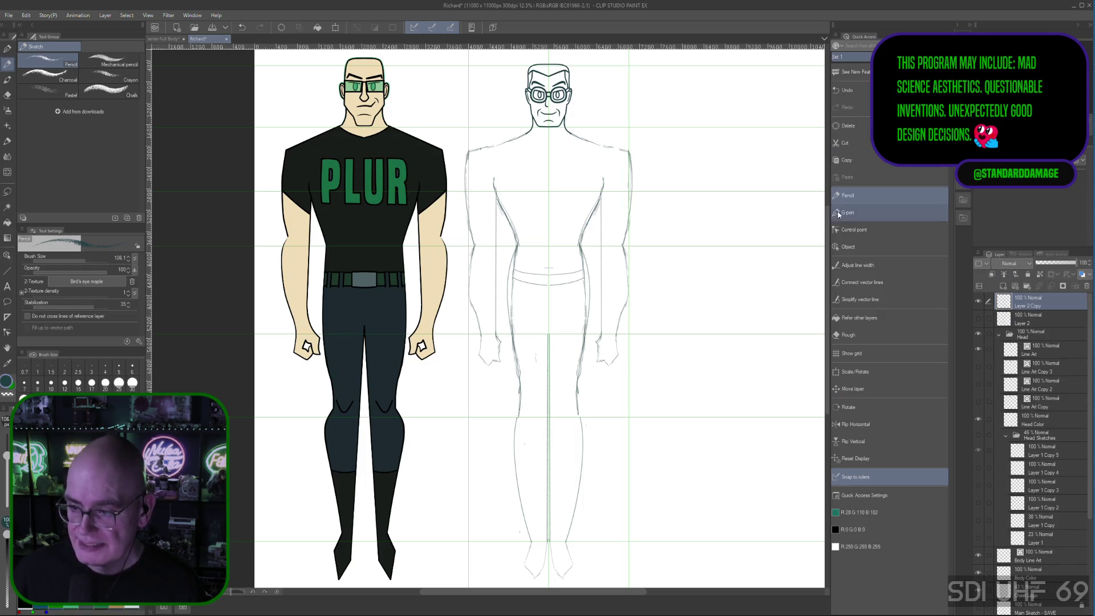
Select the Rough eraser from Quick Access
click(840, 337)
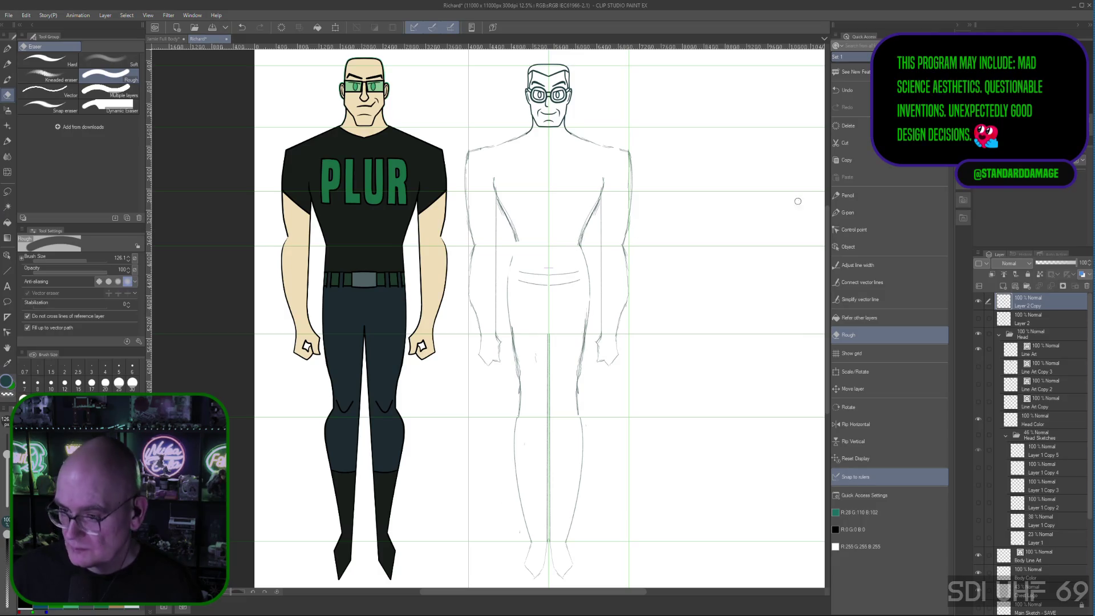
Sketch the mirrored left torso and hip side lines with the pencil
key(p)
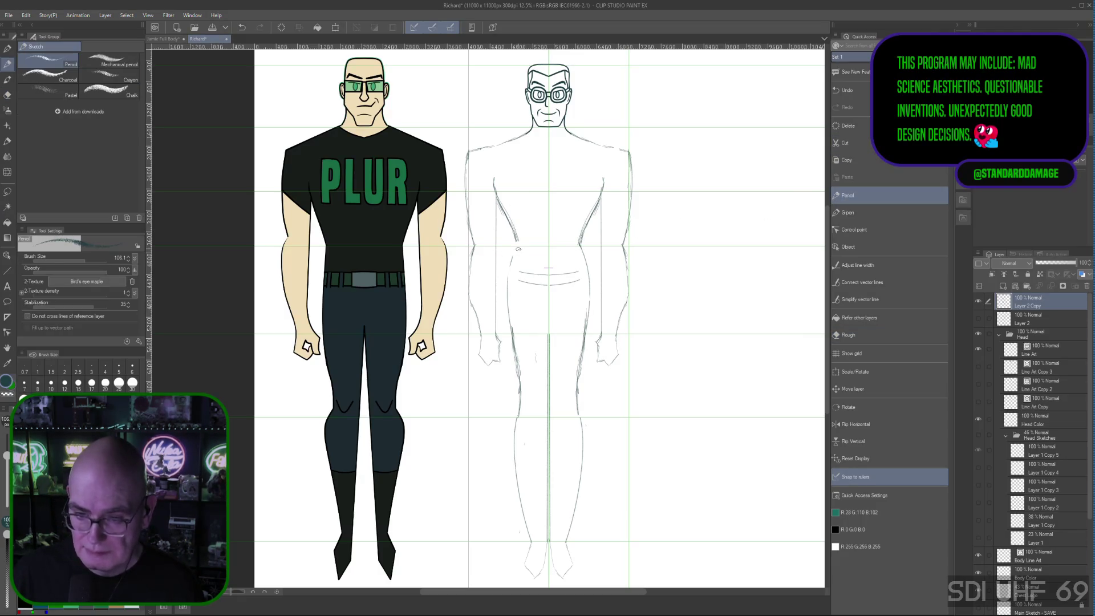
drag(517, 244, 510, 330)
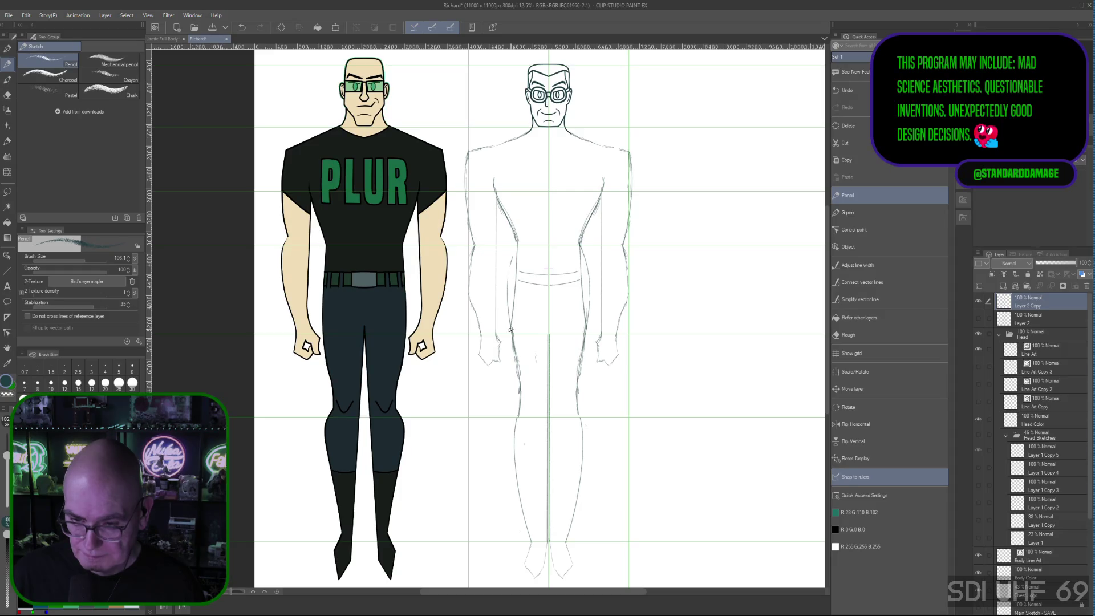
drag(515, 251, 510, 329)
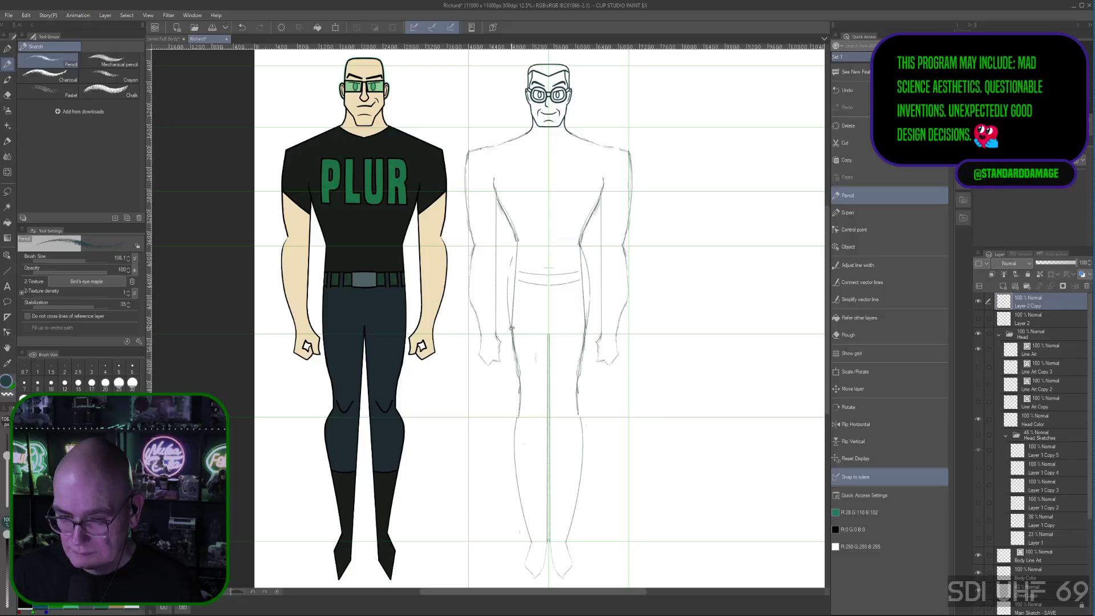
drag(512, 329, 511, 330)
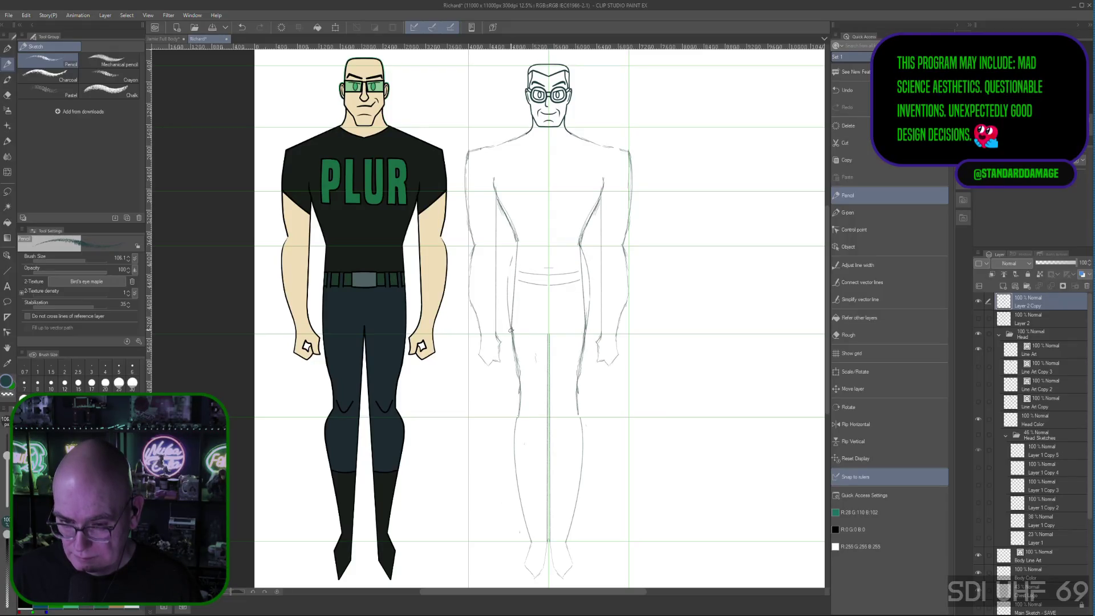
drag(512, 330, 516, 236)
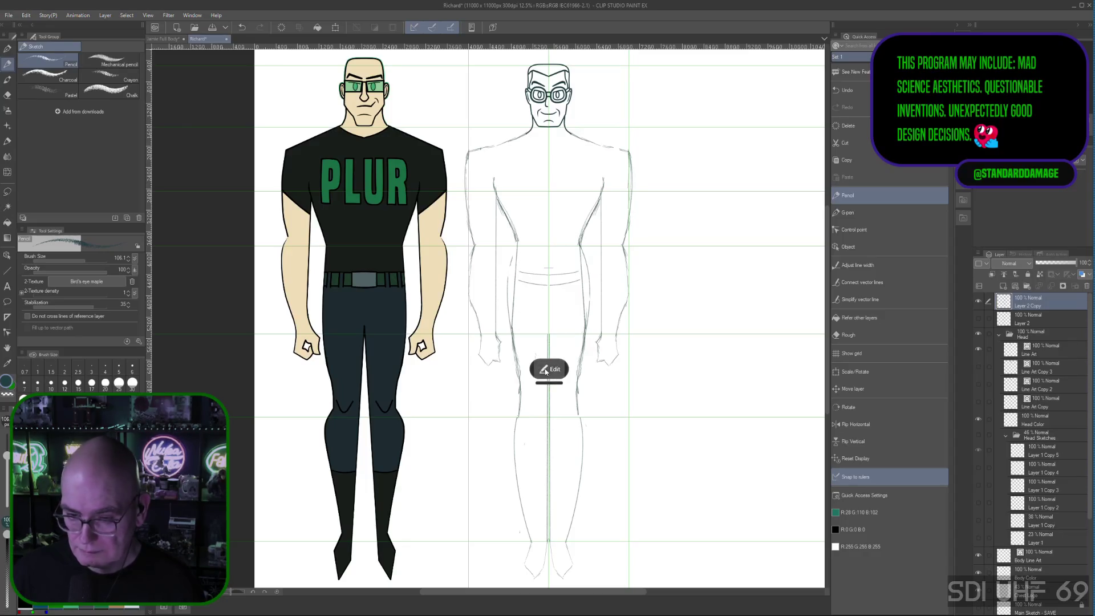
Convert the new hip stroke to a curve and bow it slightly outward
click(577, 369)
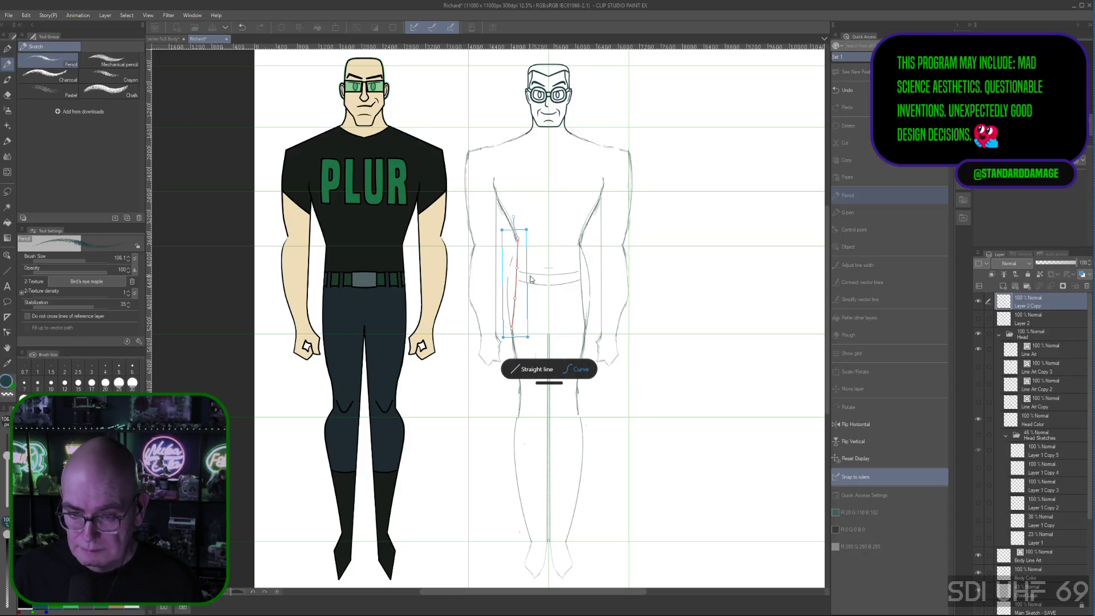
drag(518, 272, 513, 303)
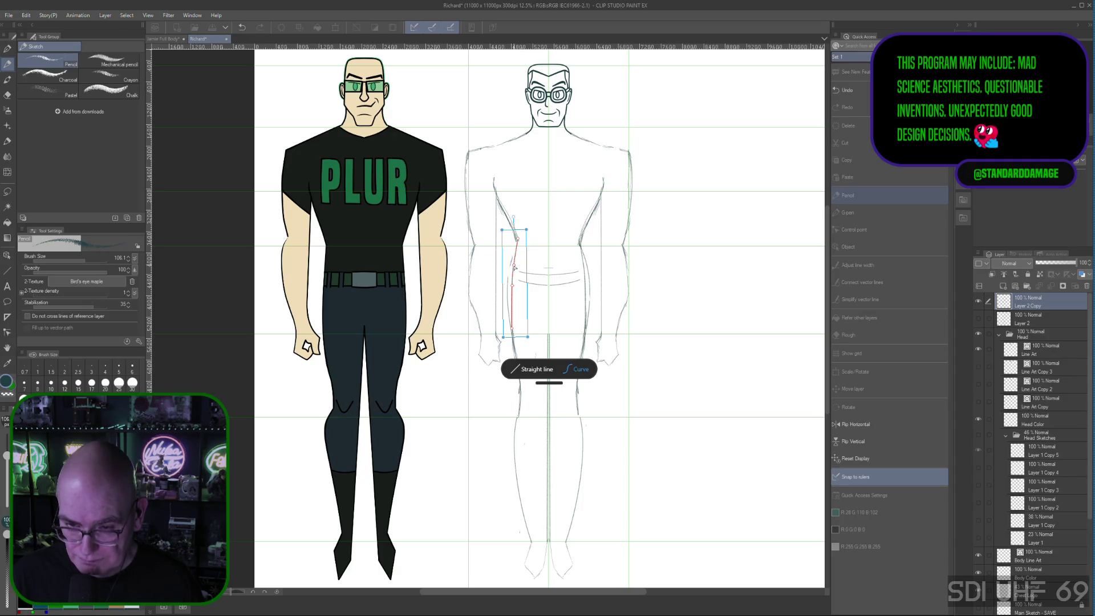
drag(515, 239, 518, 246)
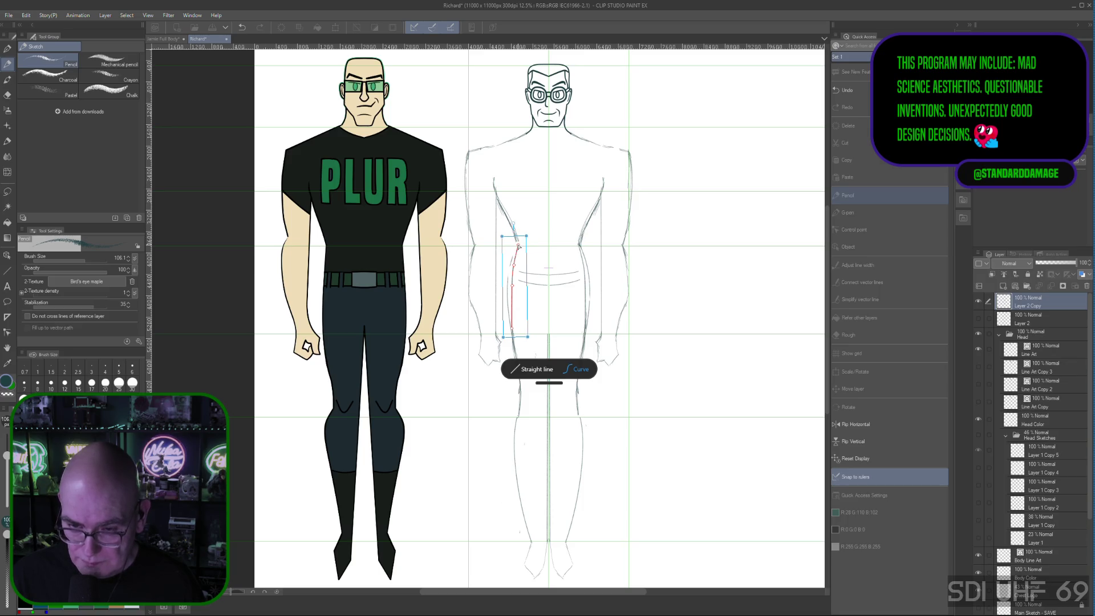
mouse_move(513, 288)
mouse_down()
mouse_move(512, 268)
mouse_move(512, 294)
mouse_up()
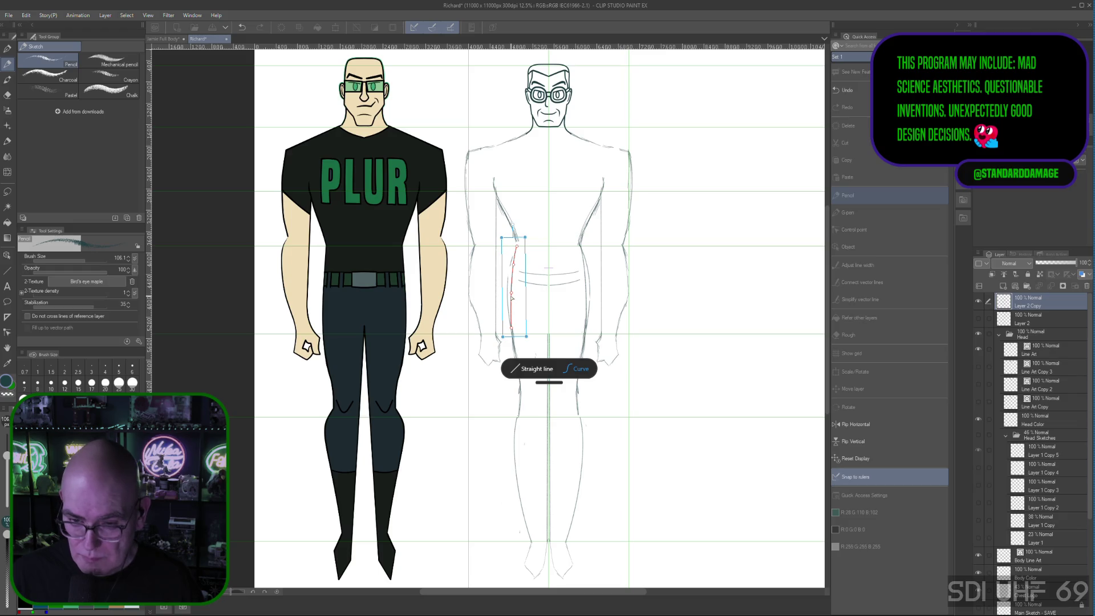
drag(513, 296, 513, 266)
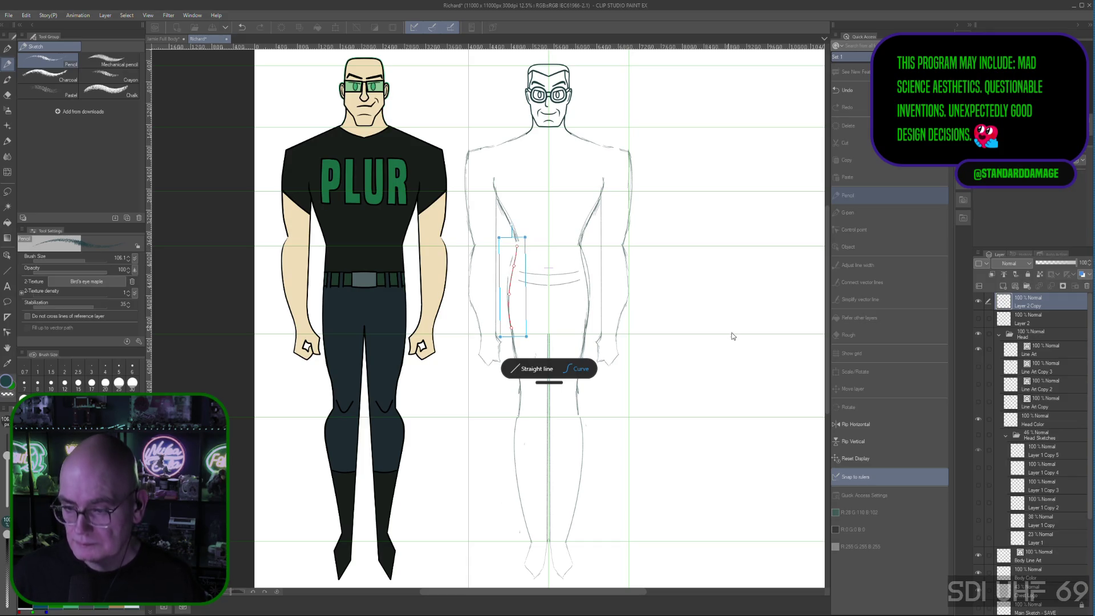
click(850, 195)
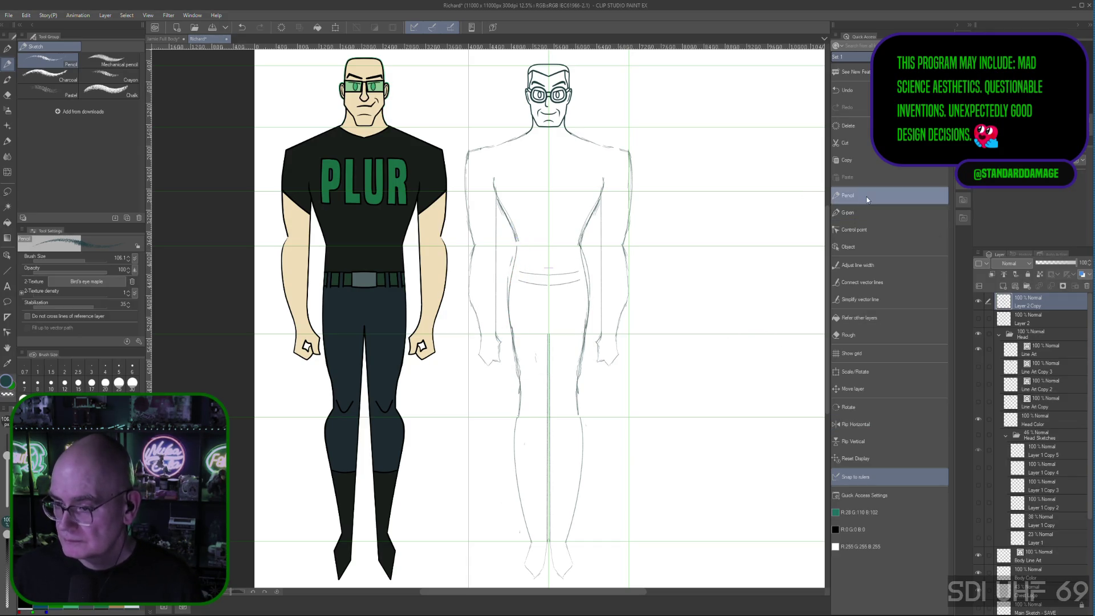
Switch back to the Eraser's Rough sub tool from the Quick Access palette
click(851, 335)
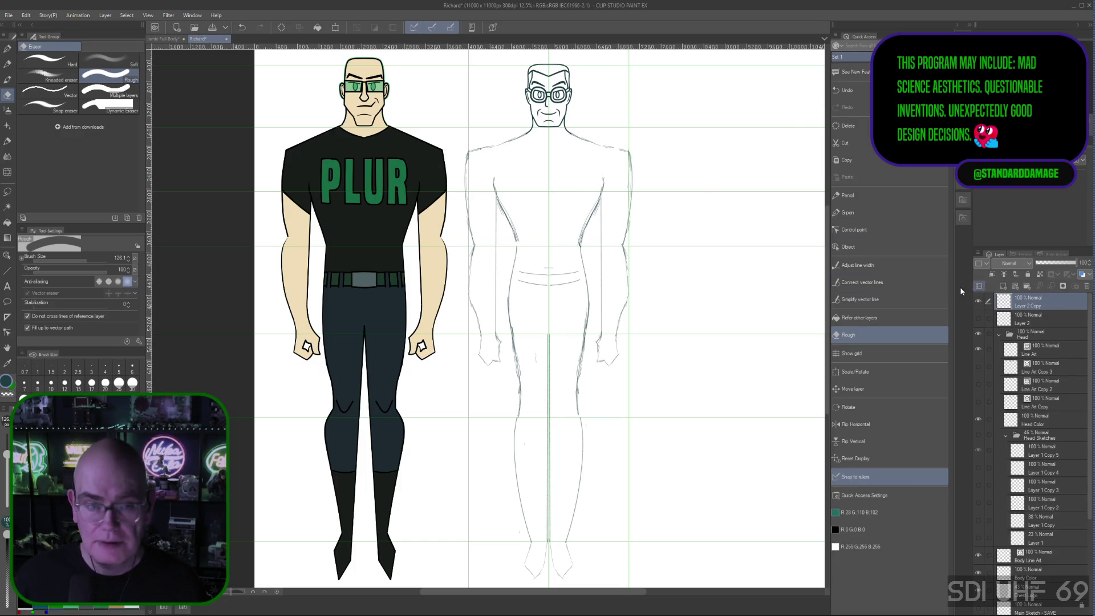
click(7, 16)
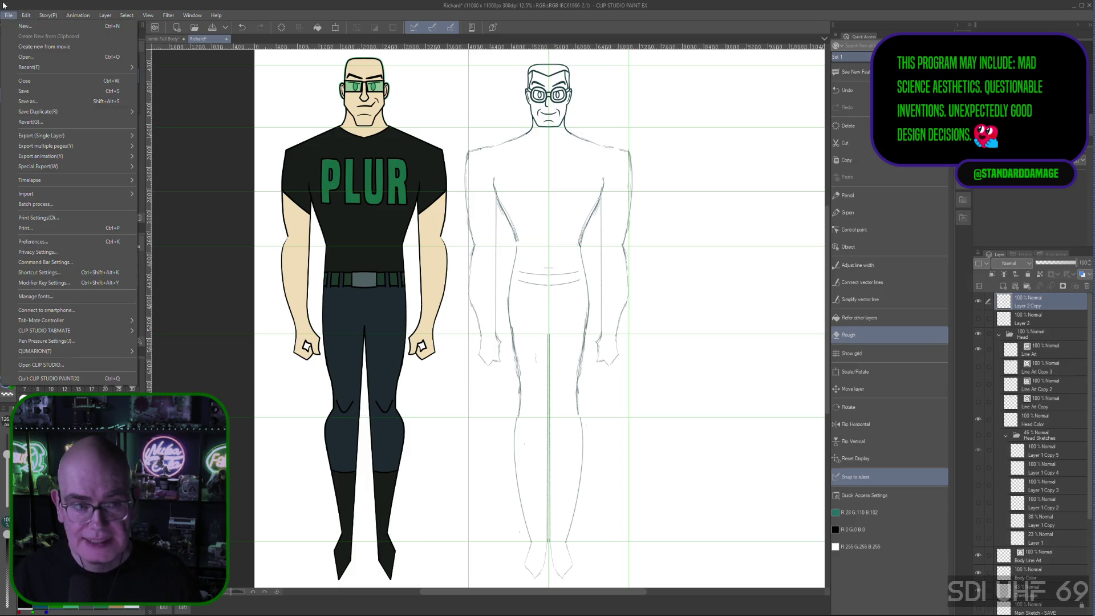
key(Escape)
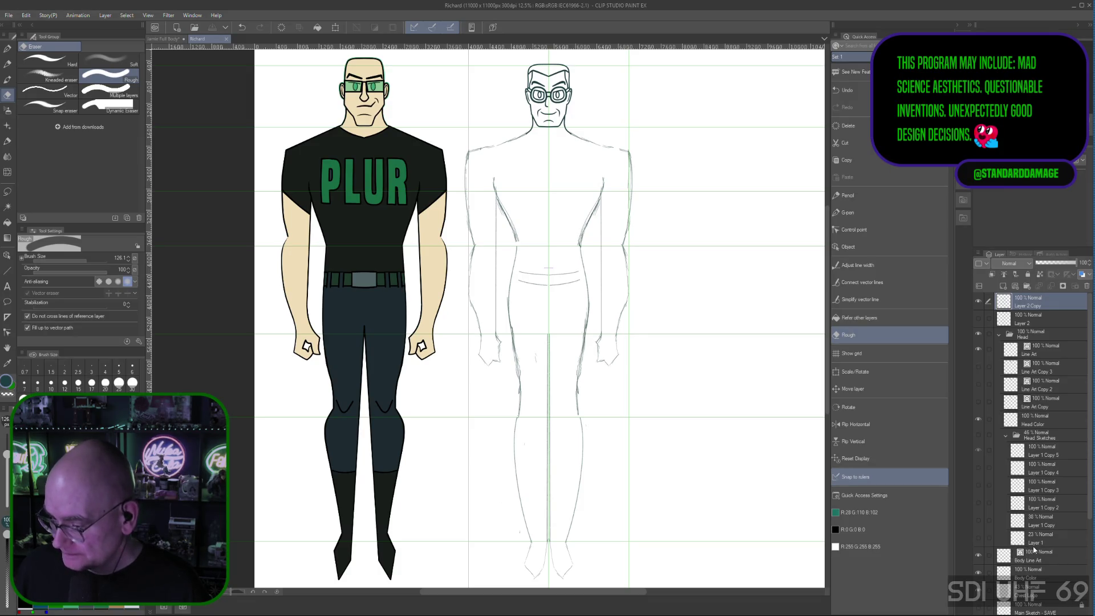
scroll(1064, 527, down, 5)
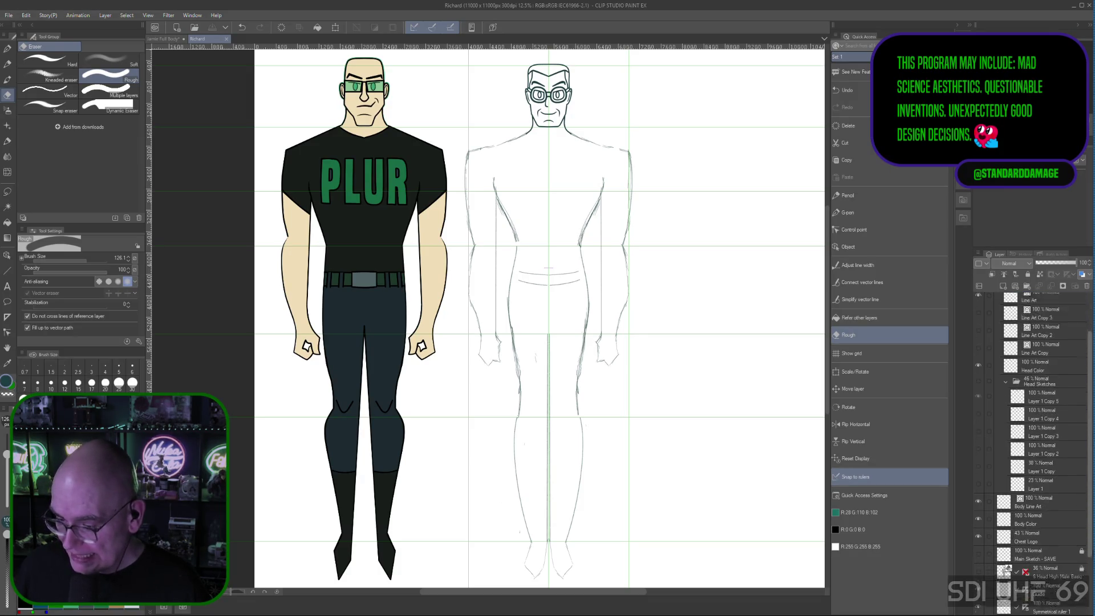
On the Guide layer, select the horizontal guide line with the Object tool
click(1021, 503)
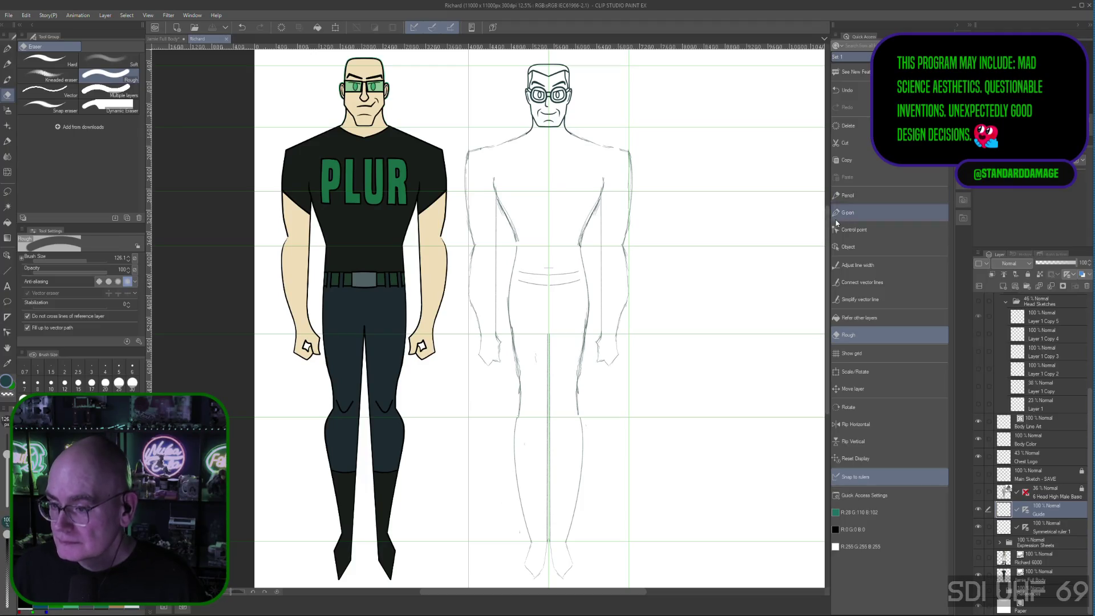
click(848, 247)
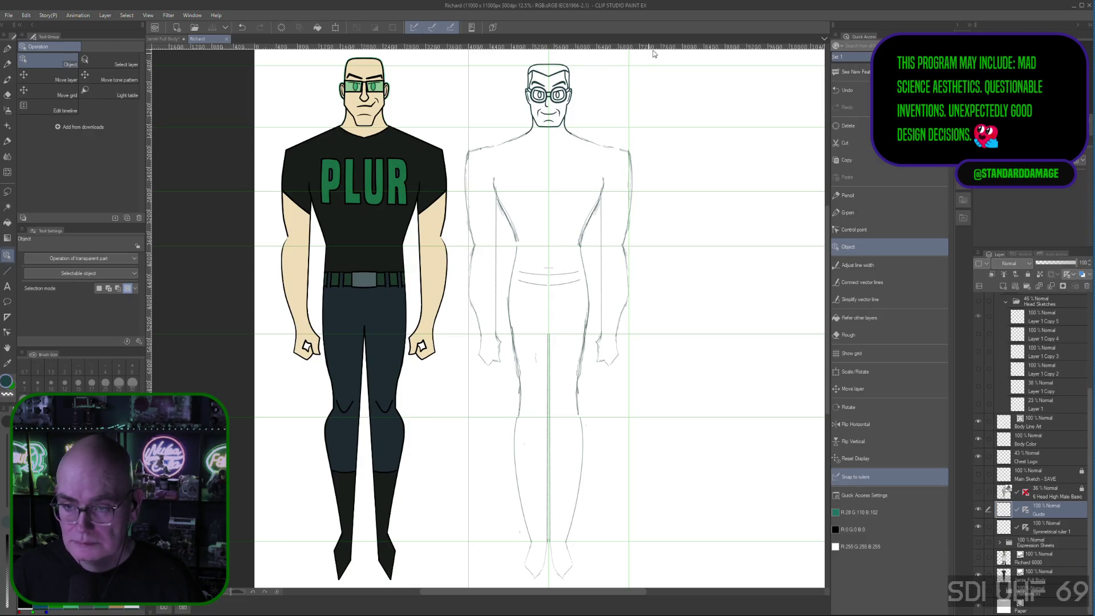
click(669, 193)
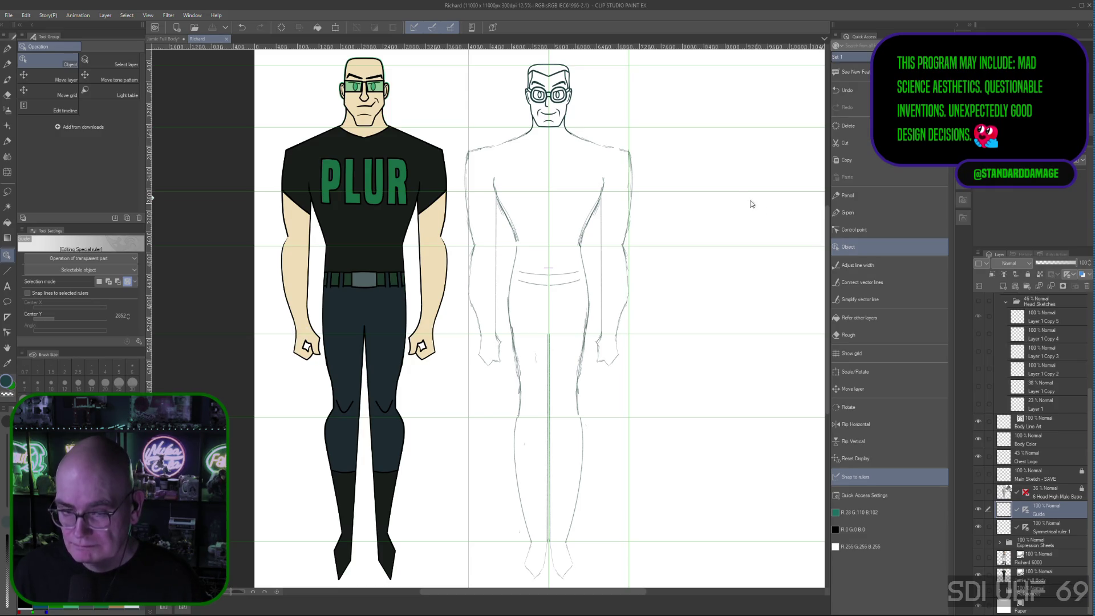
Set the selected guide's Center Y to 2500 in Tool Settings
click(128, 317)
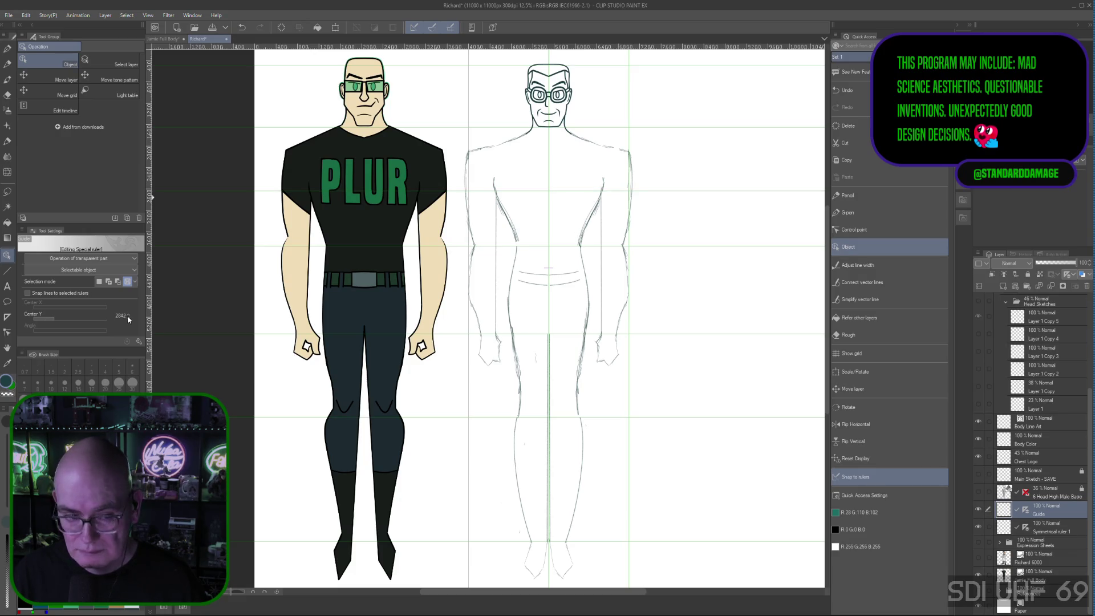
drag(128, 316, 129, 320)
click(129, 320)
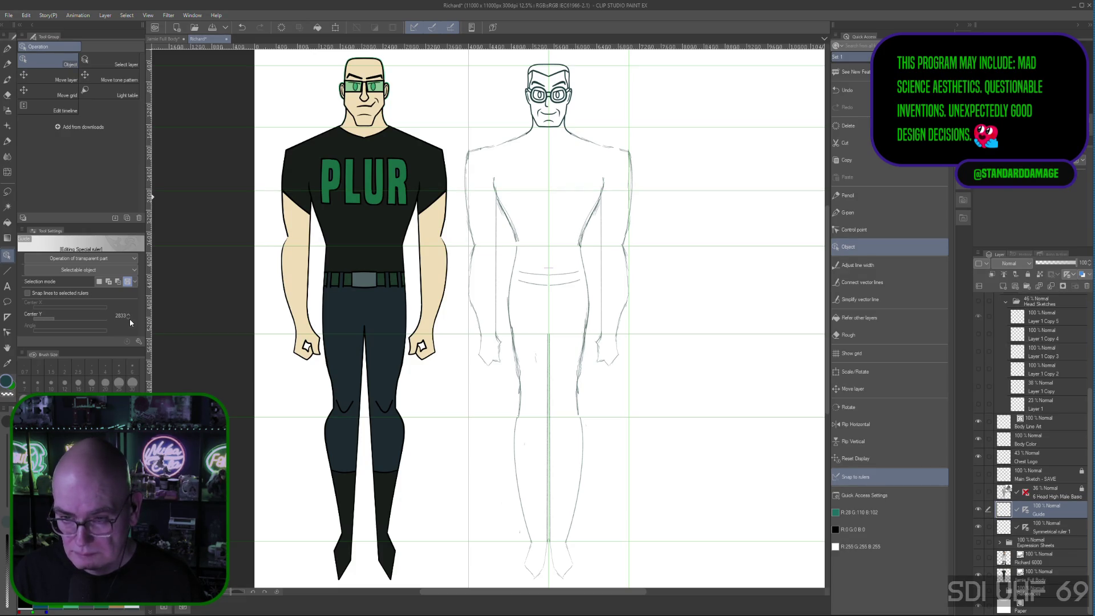
click(128, 319)
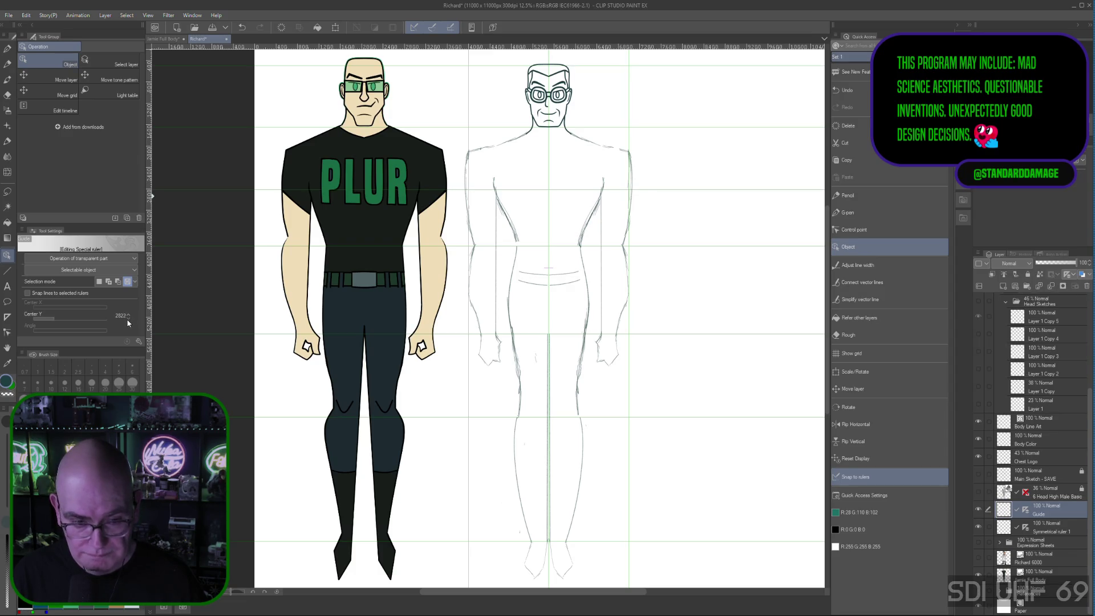
click(124, 316)
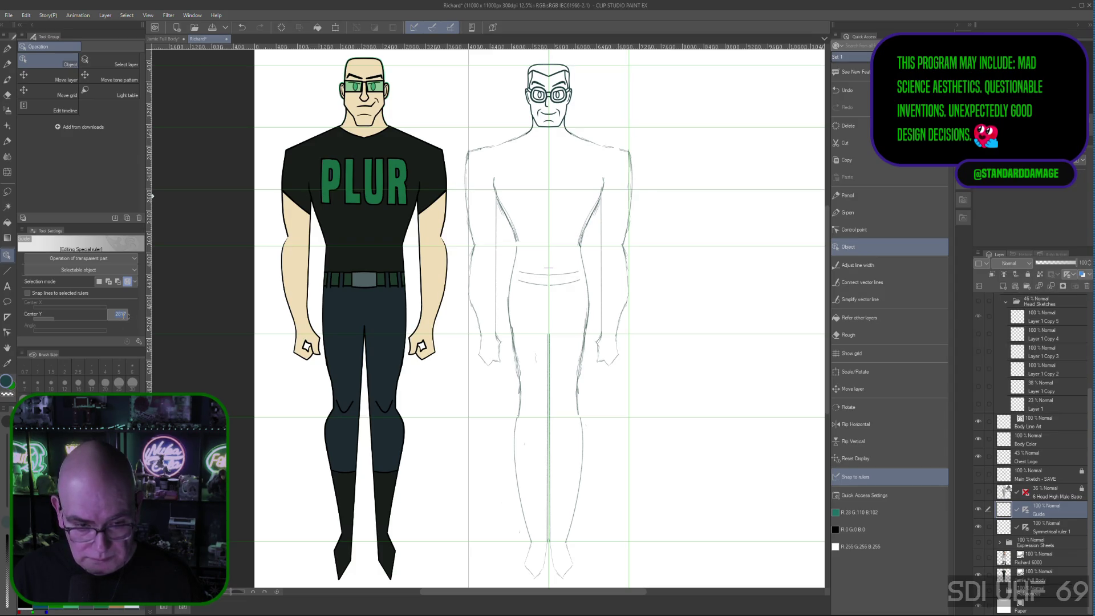
click(120, 314)
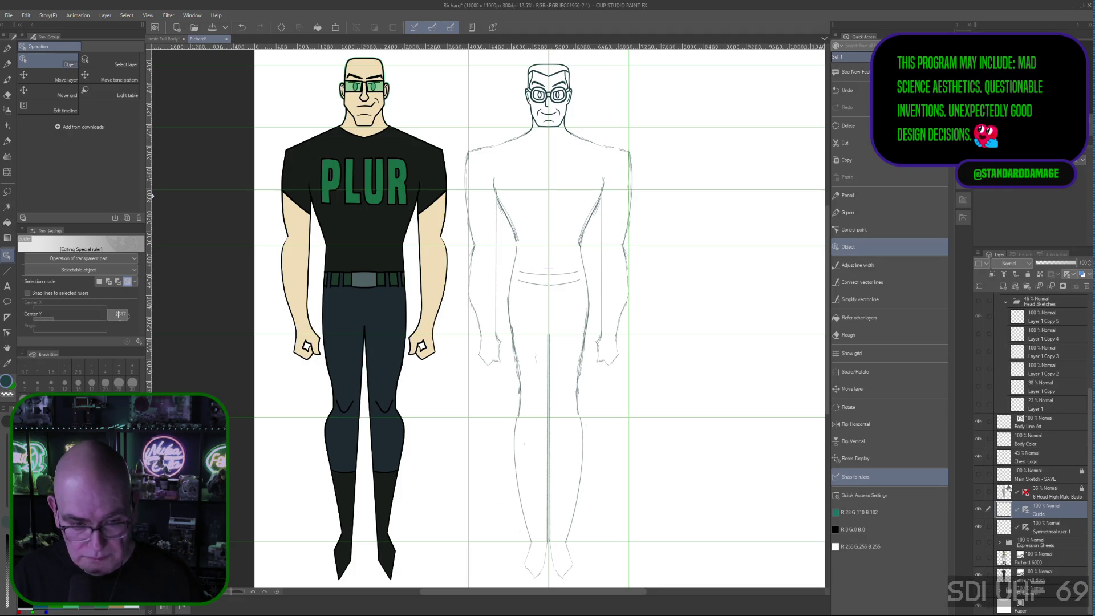
key(BackSpace)
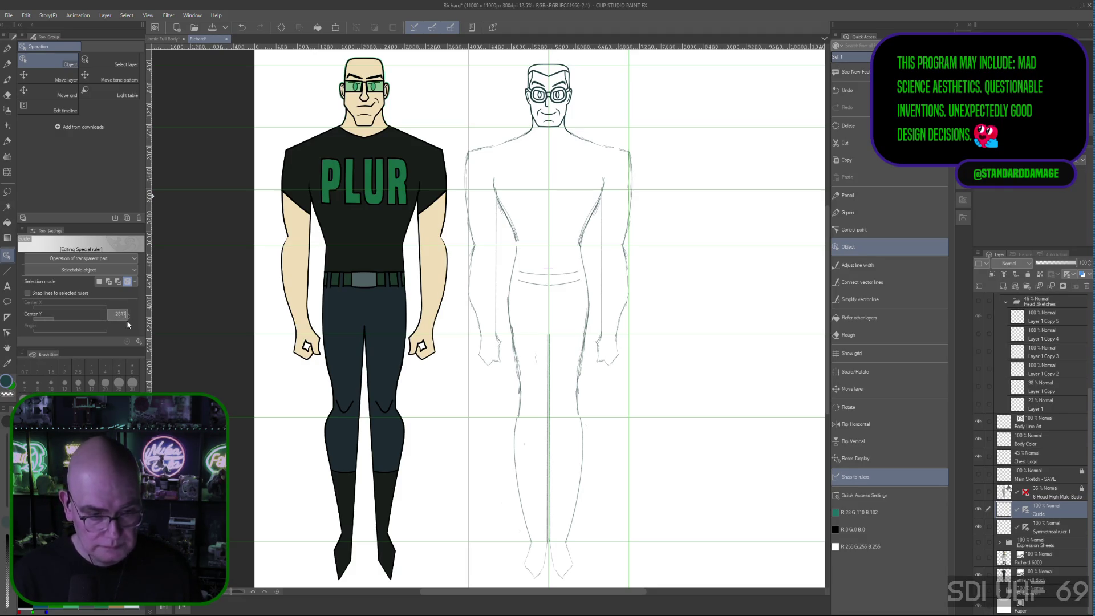
text(7)
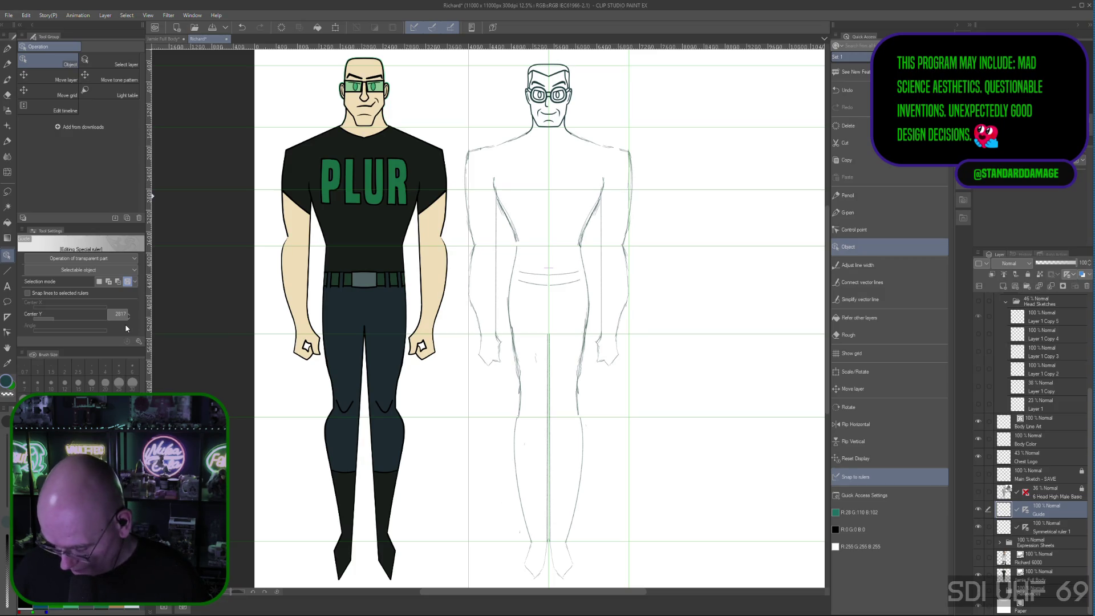
key(BackSpace)
key(BackSpace)
key(BackSpace)
text(2500)
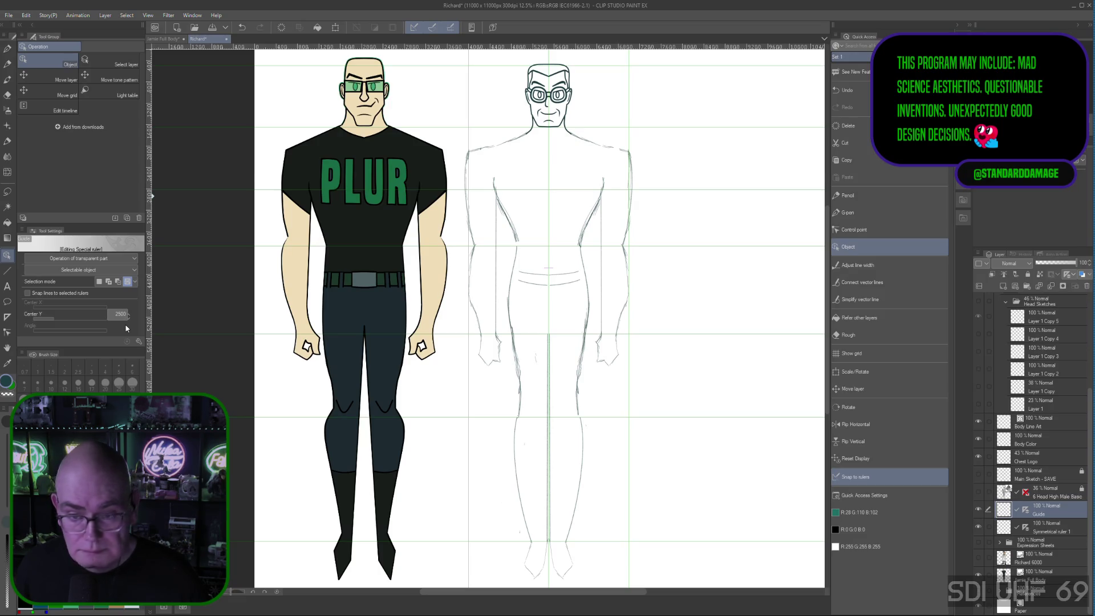
key(Return)
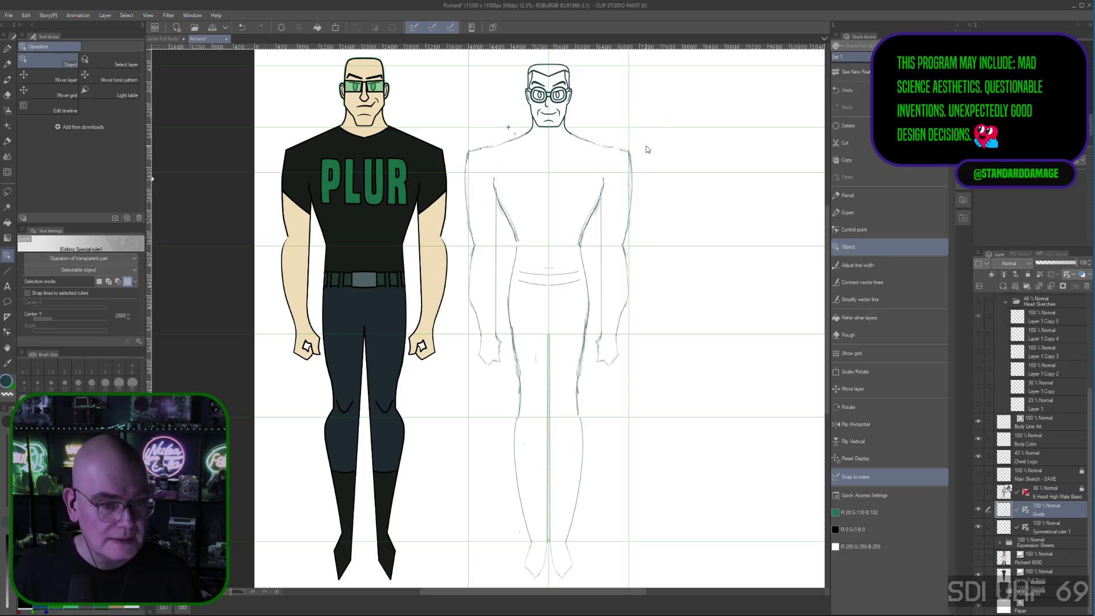
Drag the horizontal guide at Center Y 2500 upward until it sits at 1652
click(664, 179)
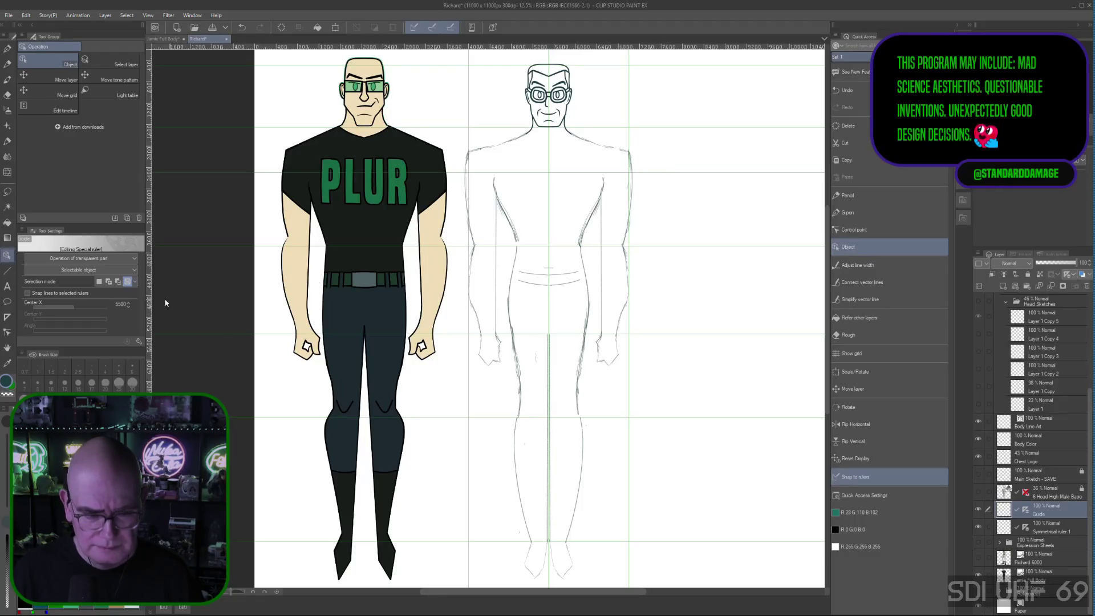
click(671, 174)
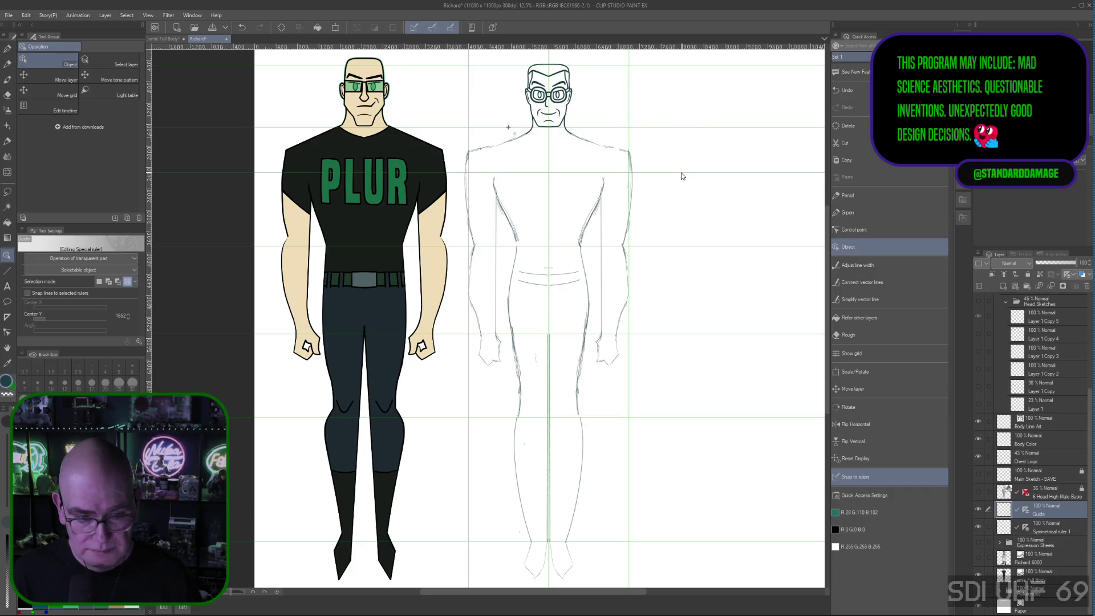
drag(682, 175, 680, 125)
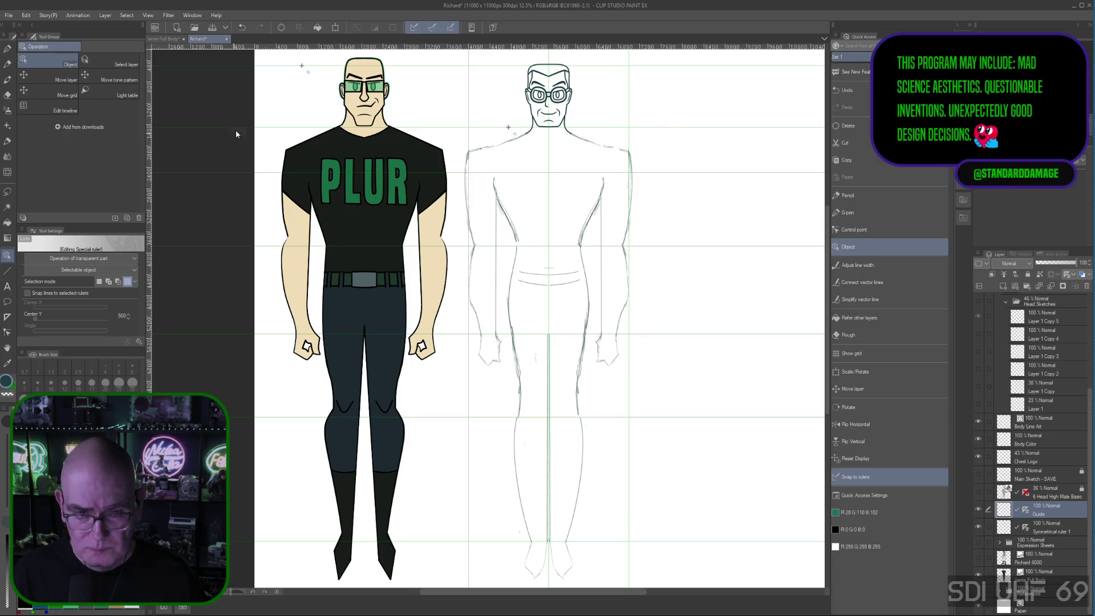
click(299, 73)
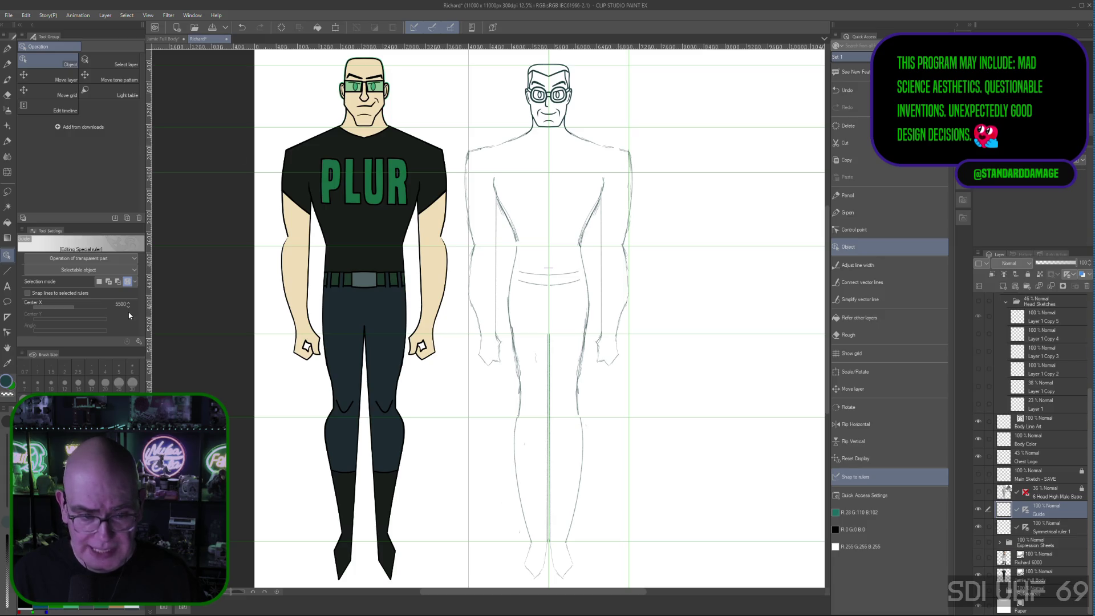
click(684, 128)
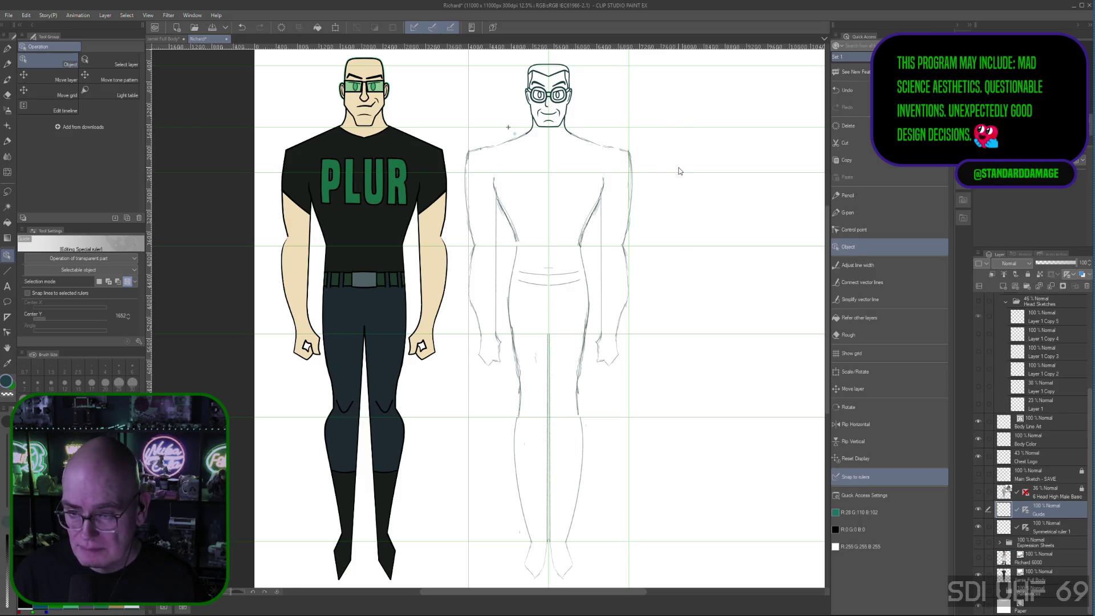
click(661, 141)
Nudge the other guide's Center Y from 2500 toward about 2600 with the spinner arrows
click(667, 181)
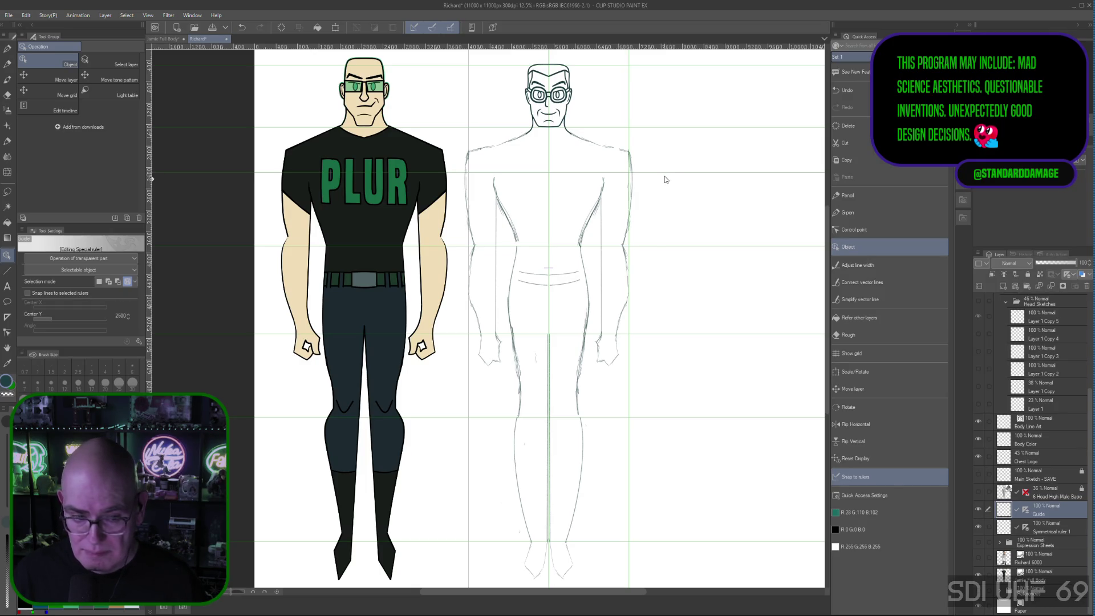
click(129, 313)
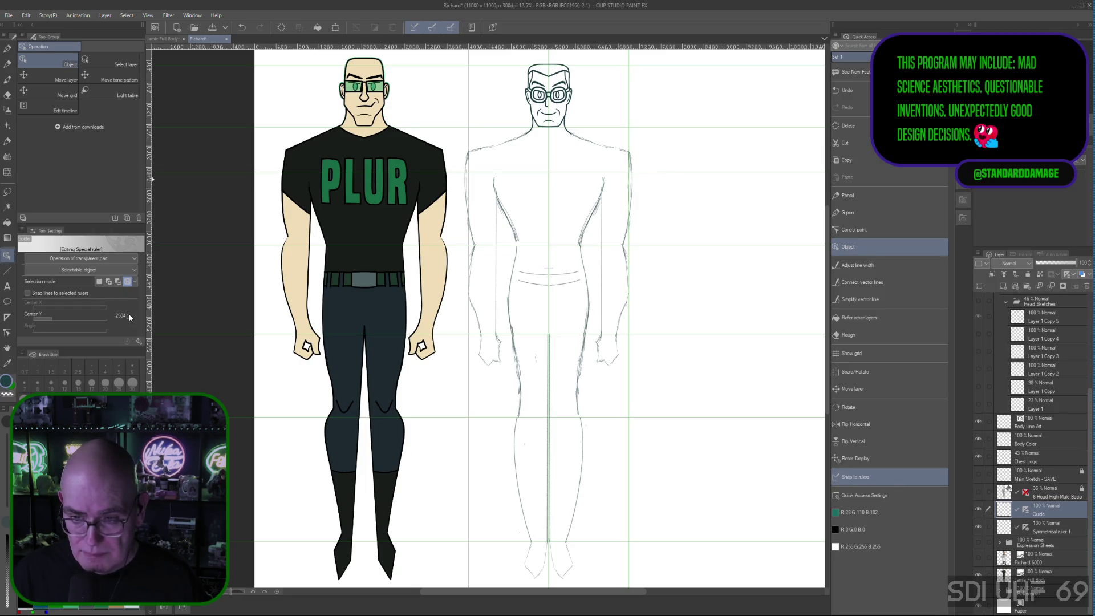
click(129, 315)
click(129, 317)
click(130, 317)
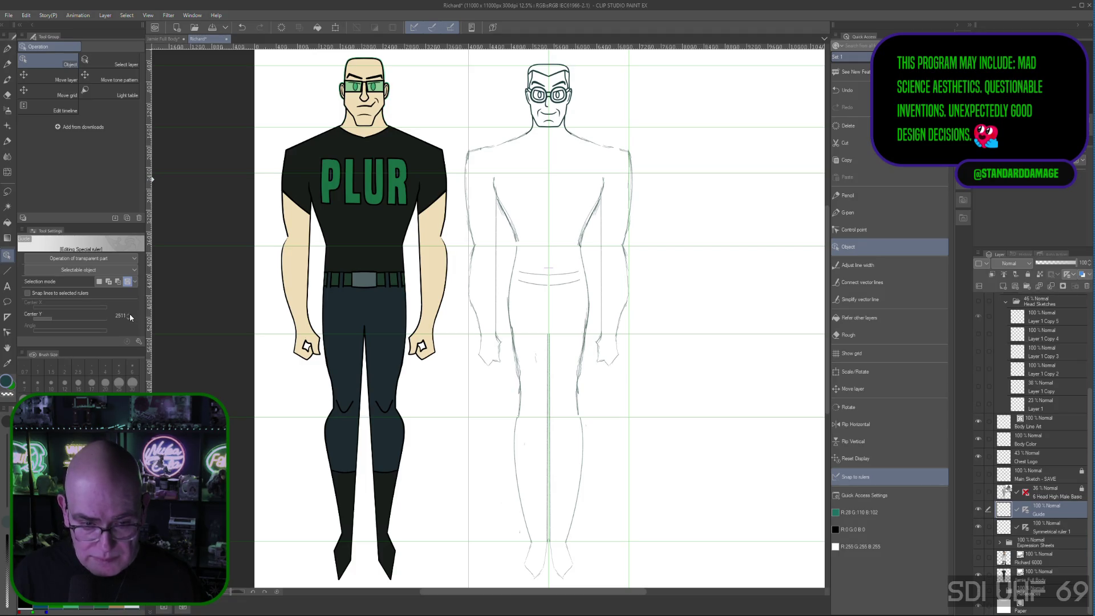
click(129, 314)
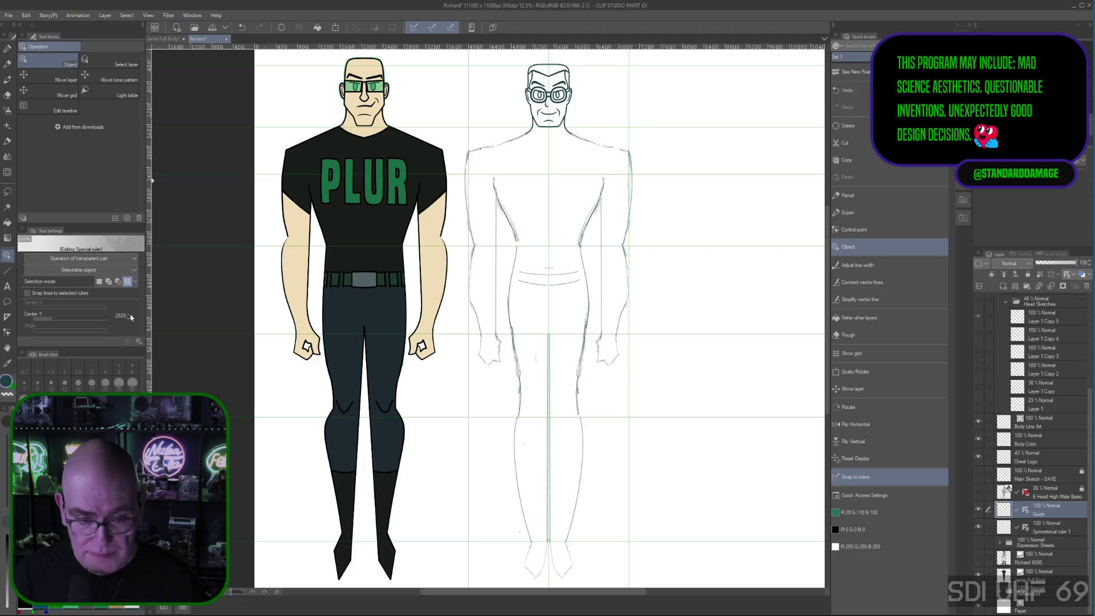
click(131, 317)
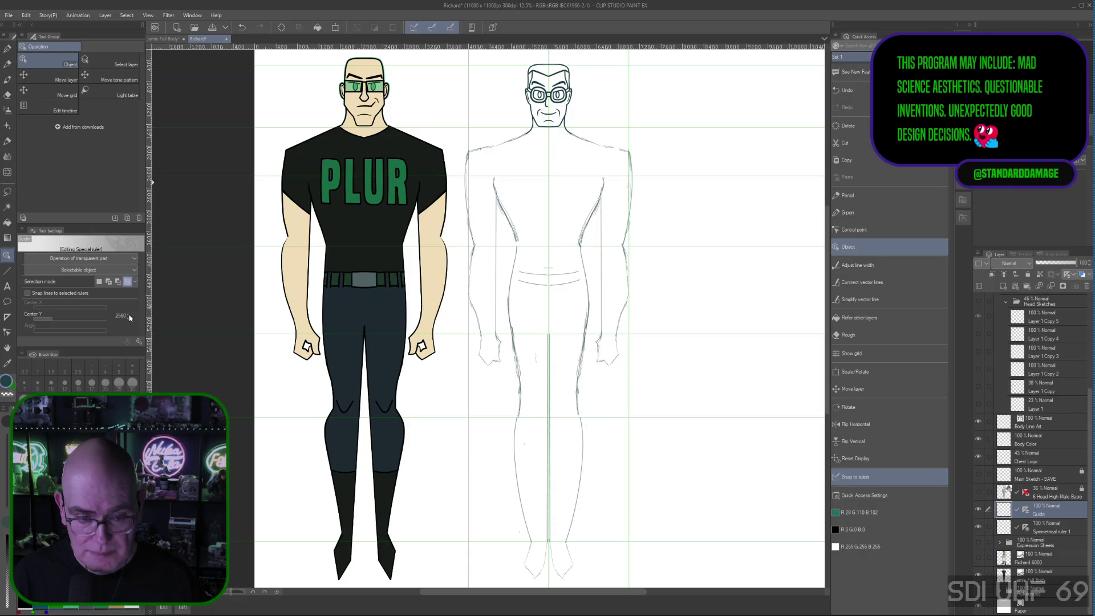
click(129, 317)
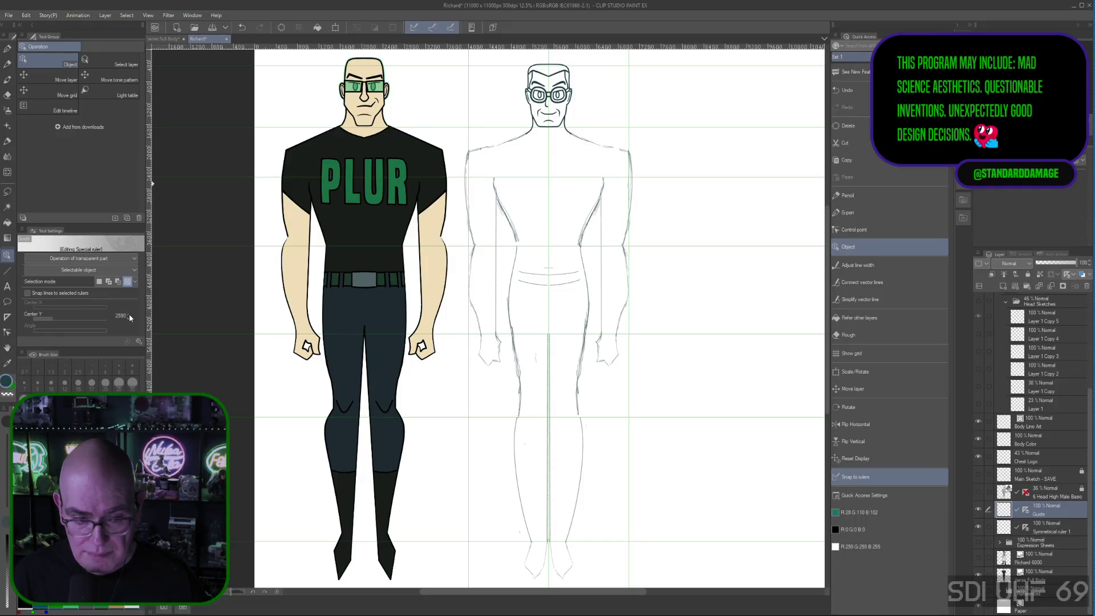
click(130, 317)
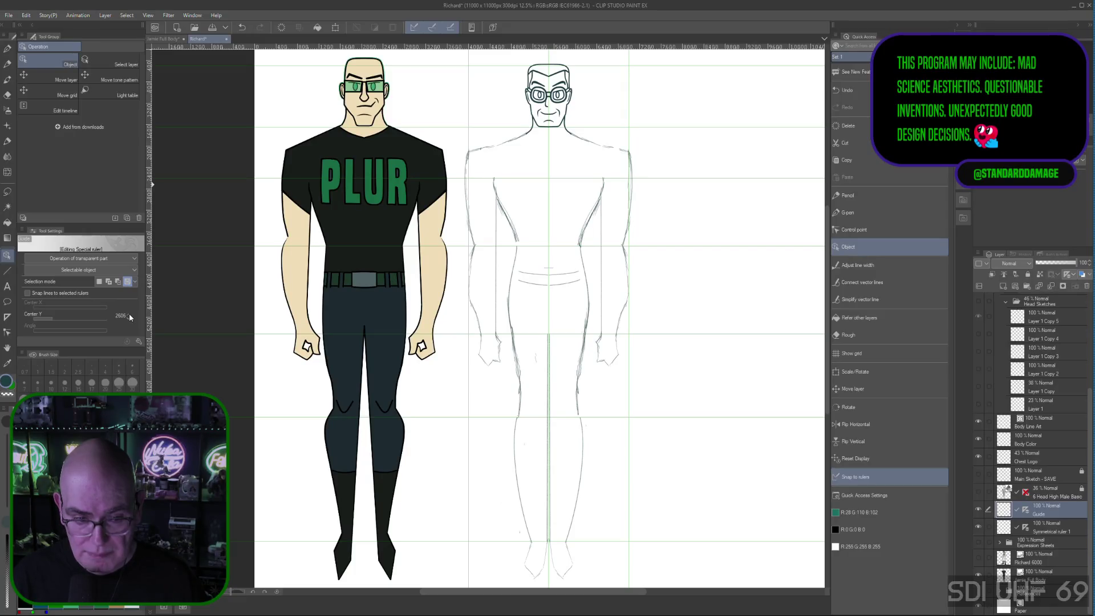
click(130, 318)
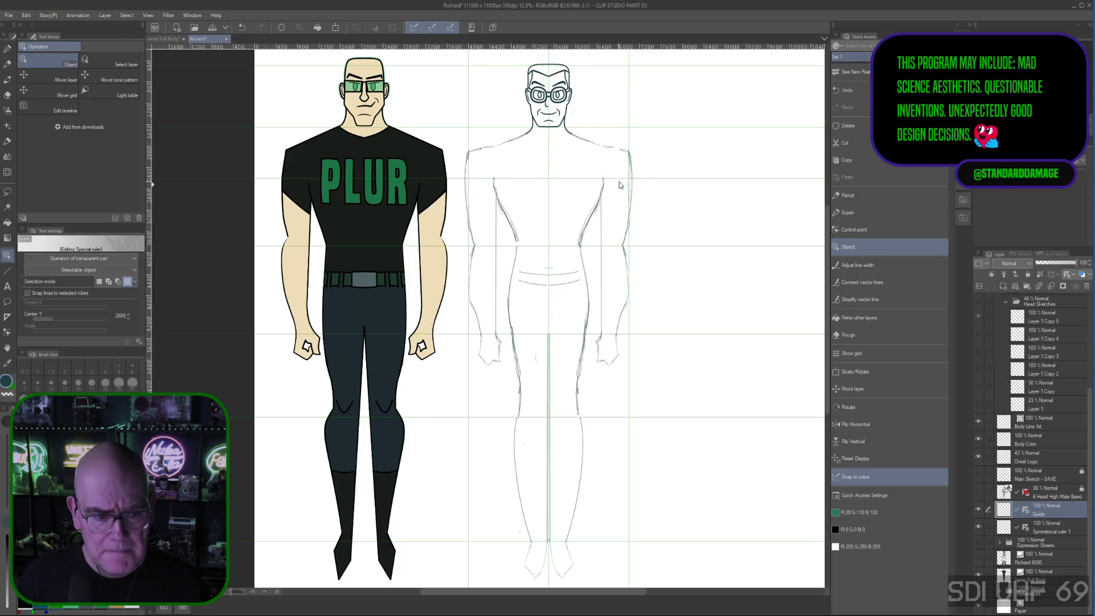
click(128, 313)
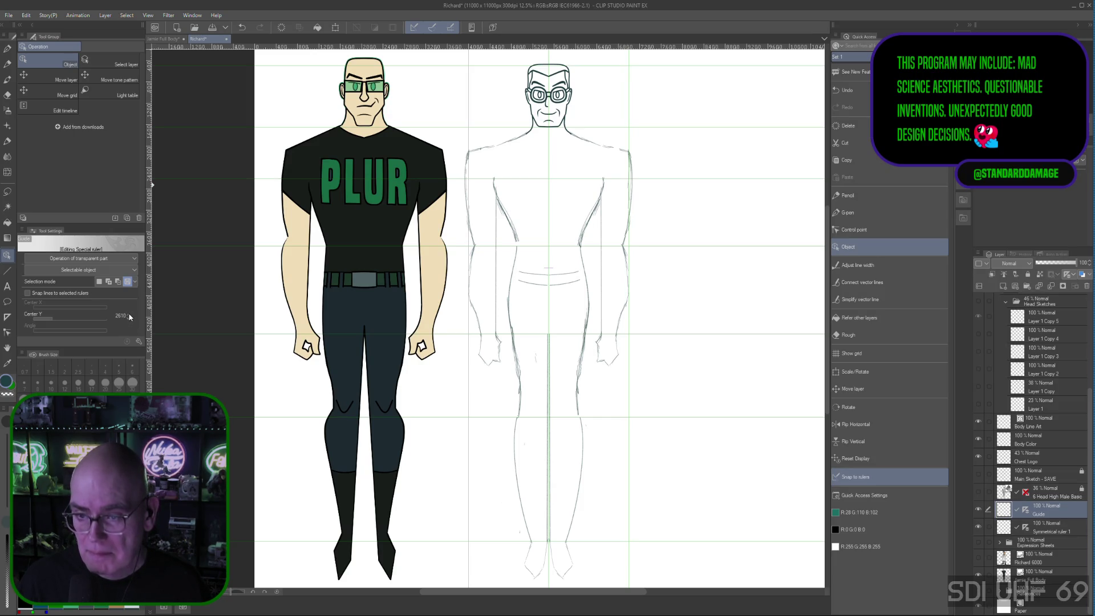
click(129, 323)
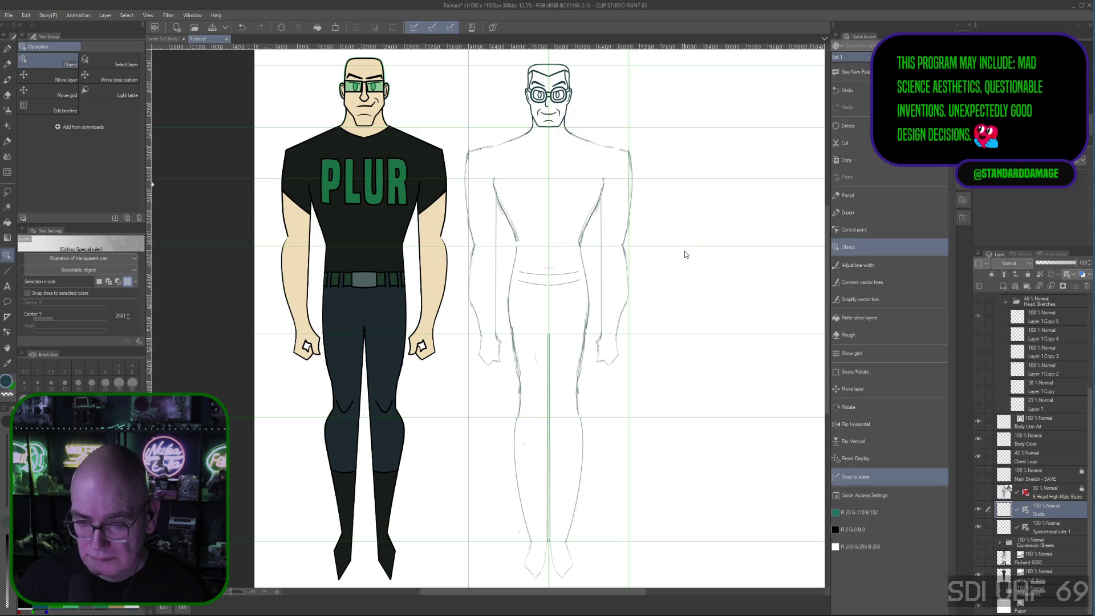
Undo and redo the guide move, then set its Center Y from 3876 to 3600
key(ctrl+z)
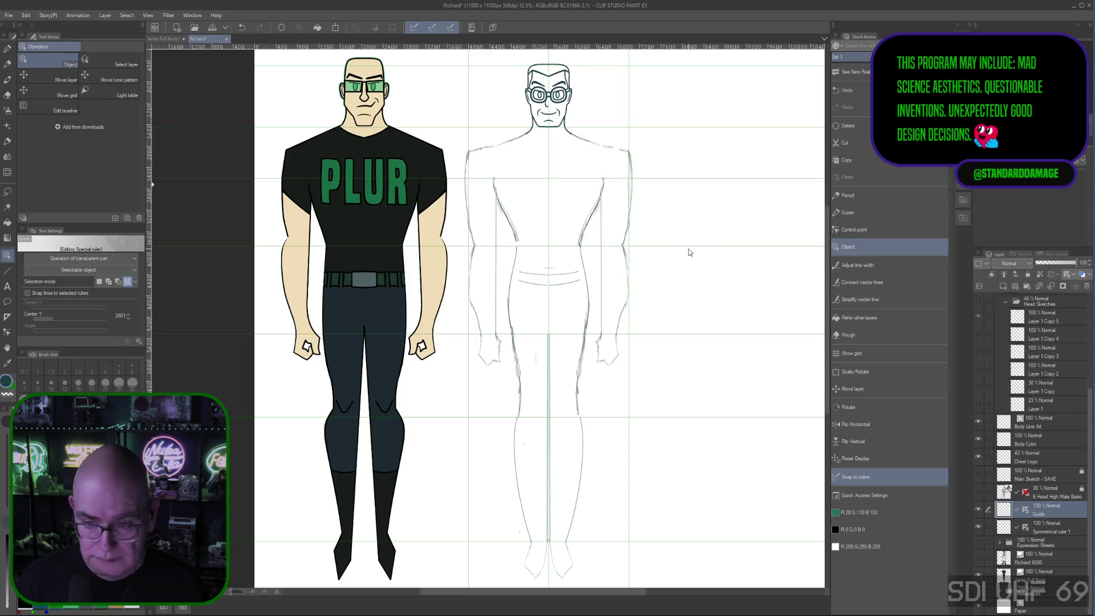
key(ctrl+y)
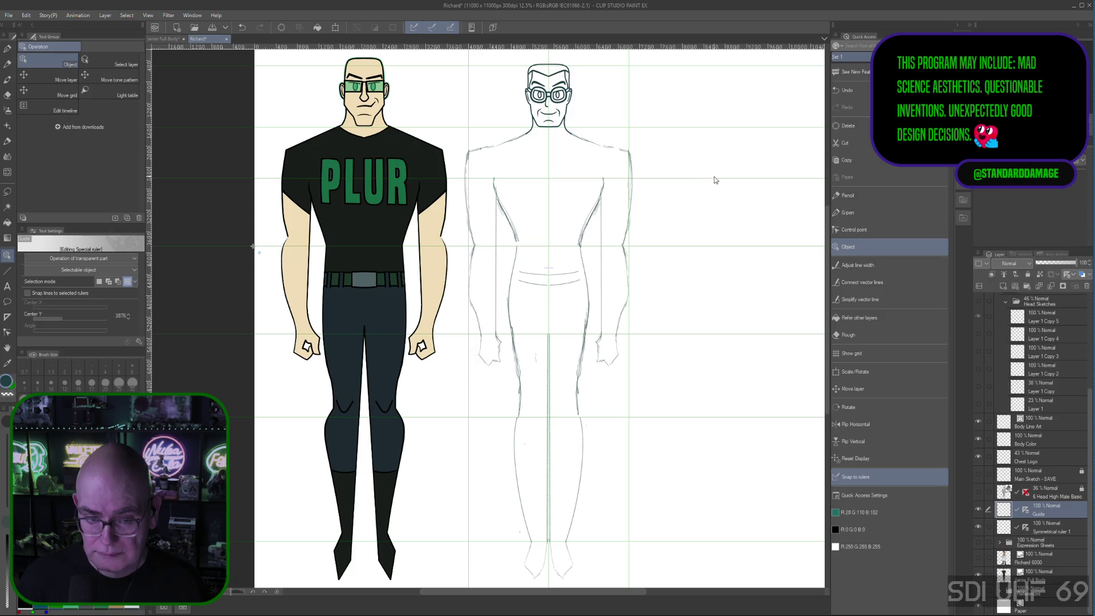
click(129, 318)
click(125, 315)
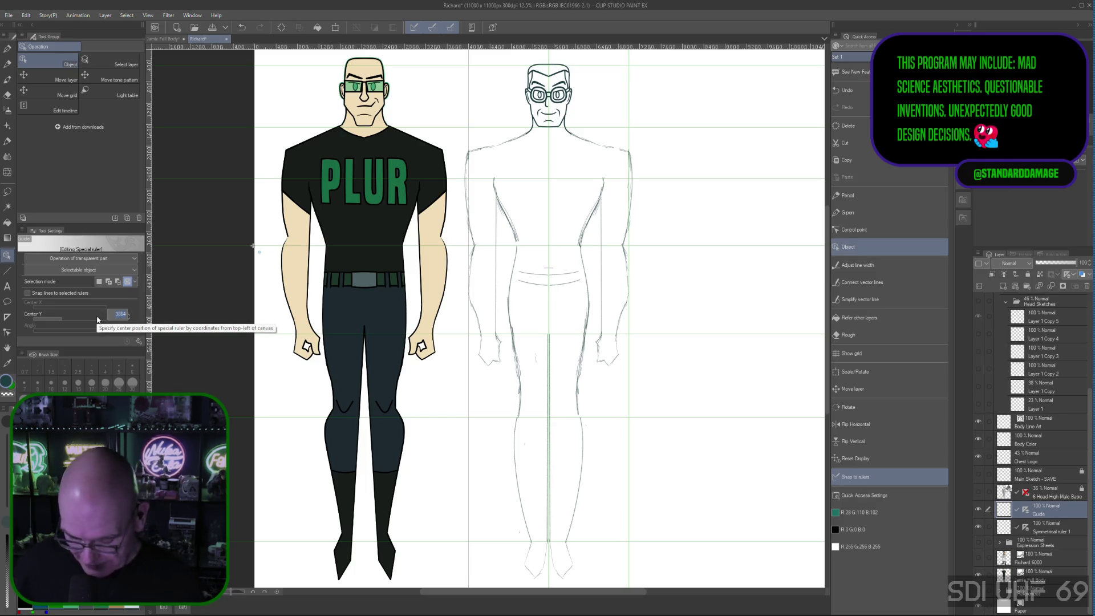
text(3600)
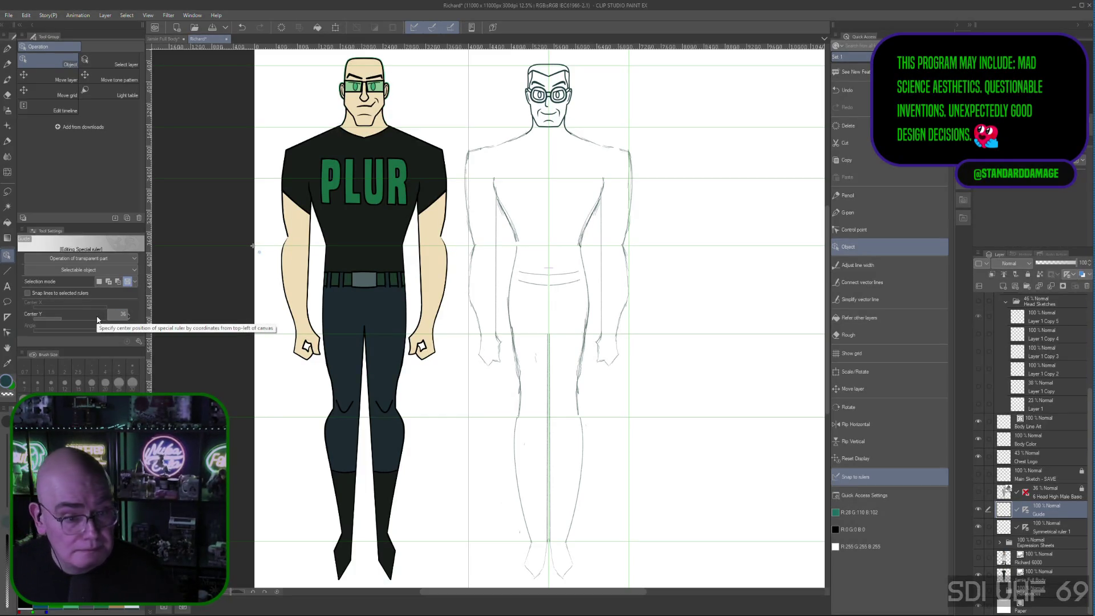
key(Return)
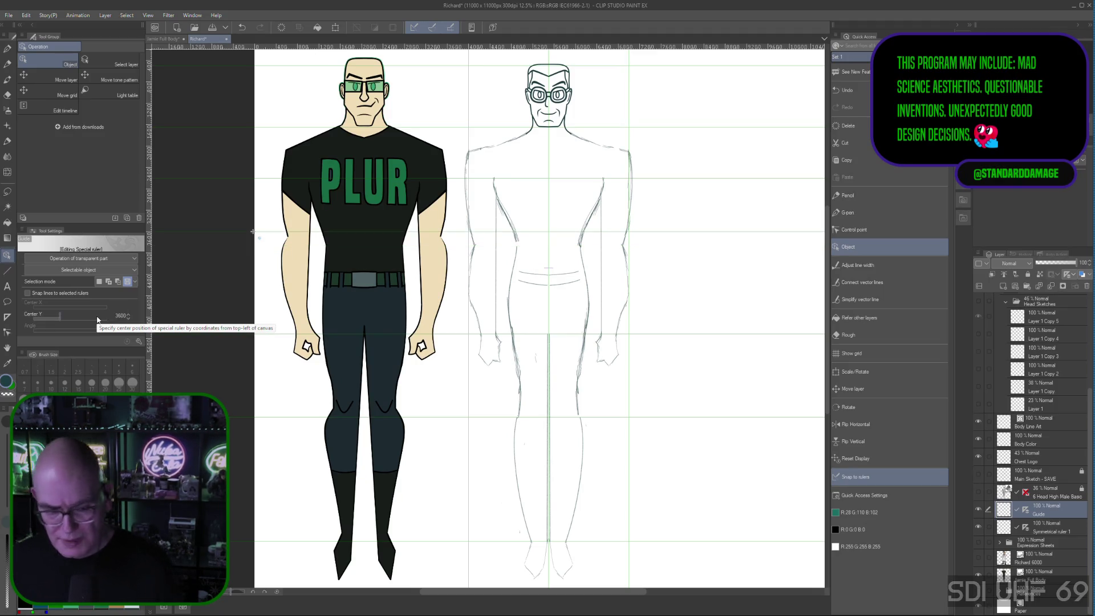
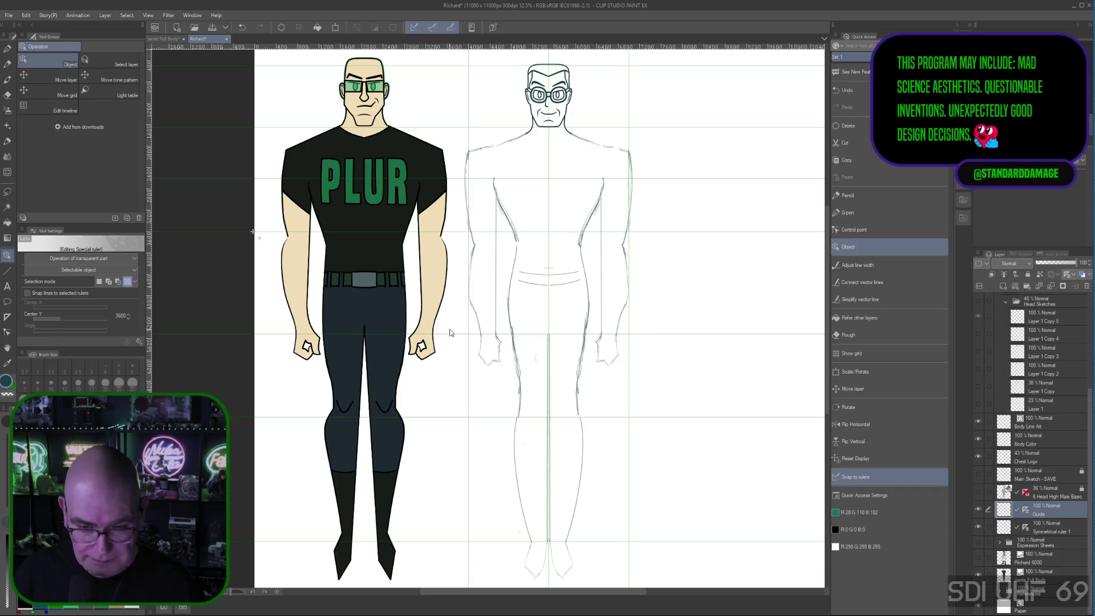
Drag the horizontal guide upward into rough position over the figures
key(Up)
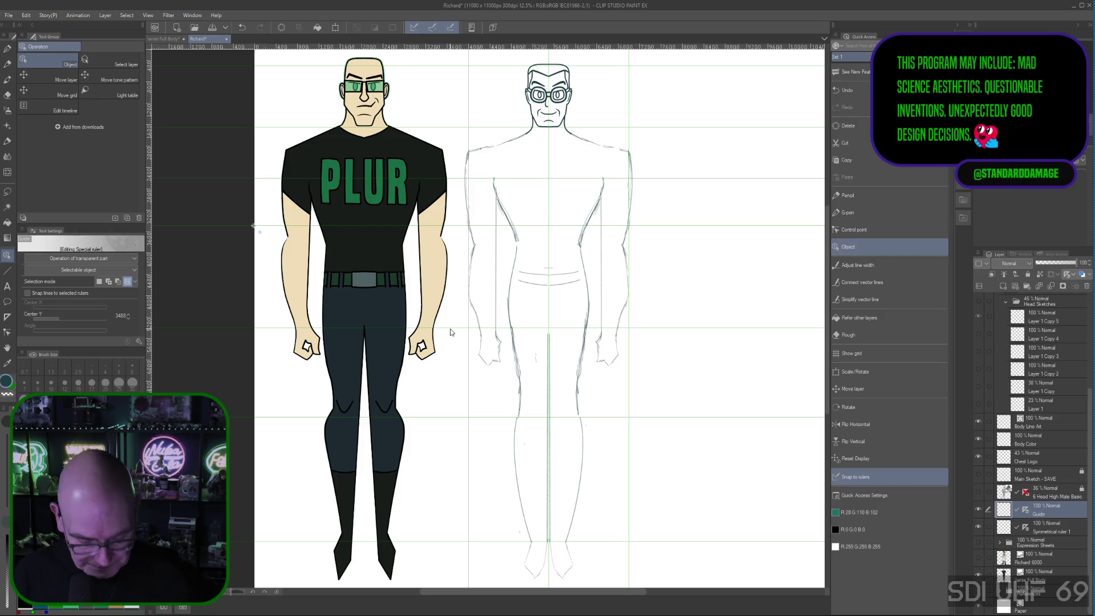
key(ctrl+z)
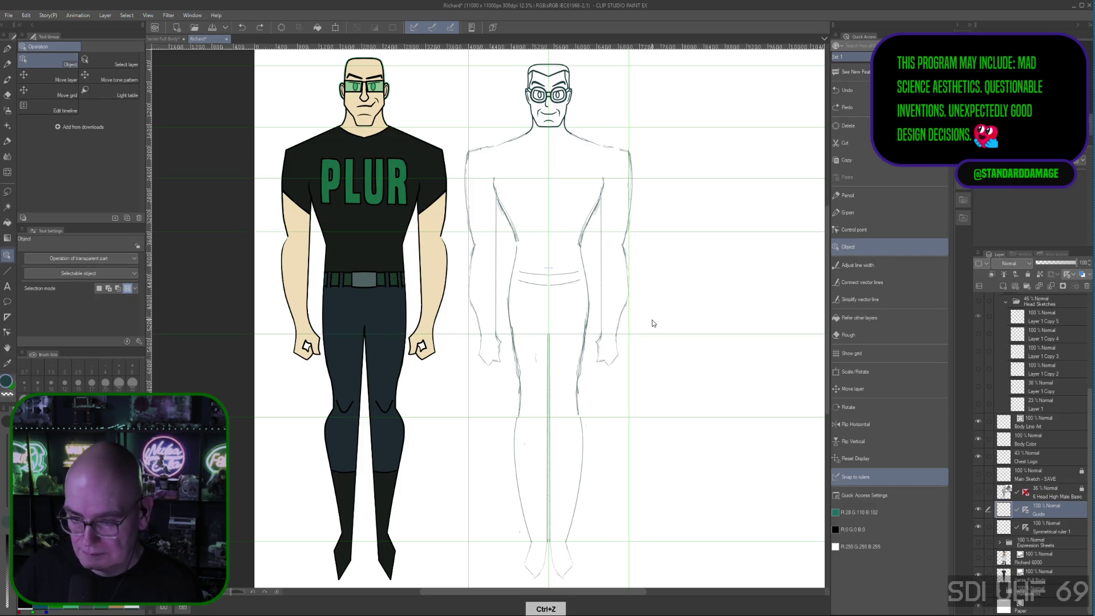
drag(662, 334, 661, 322)
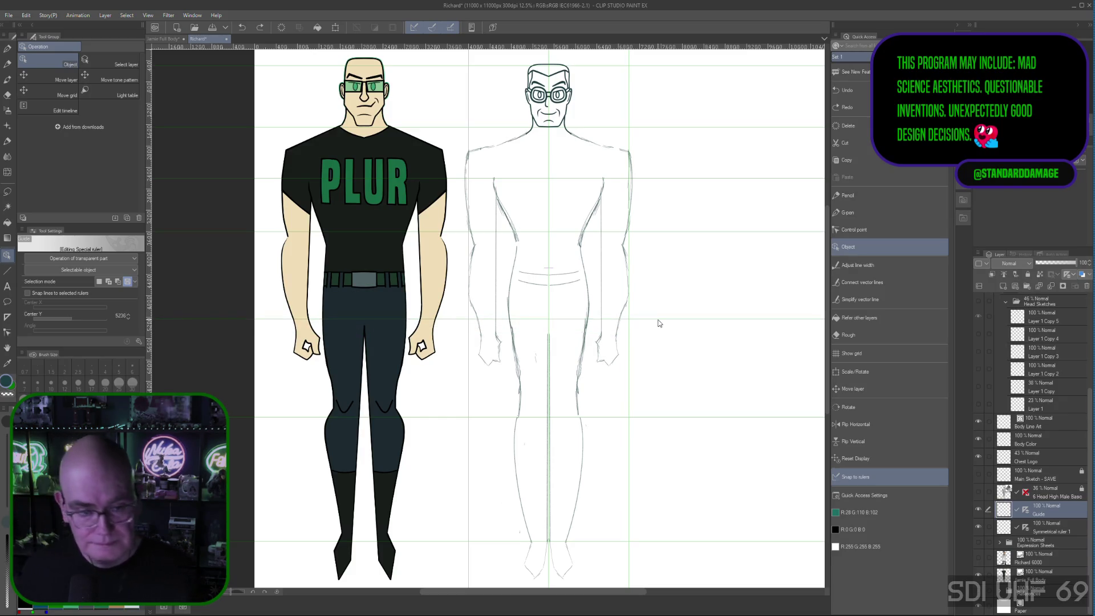
drag(659, 320, 661, 288)
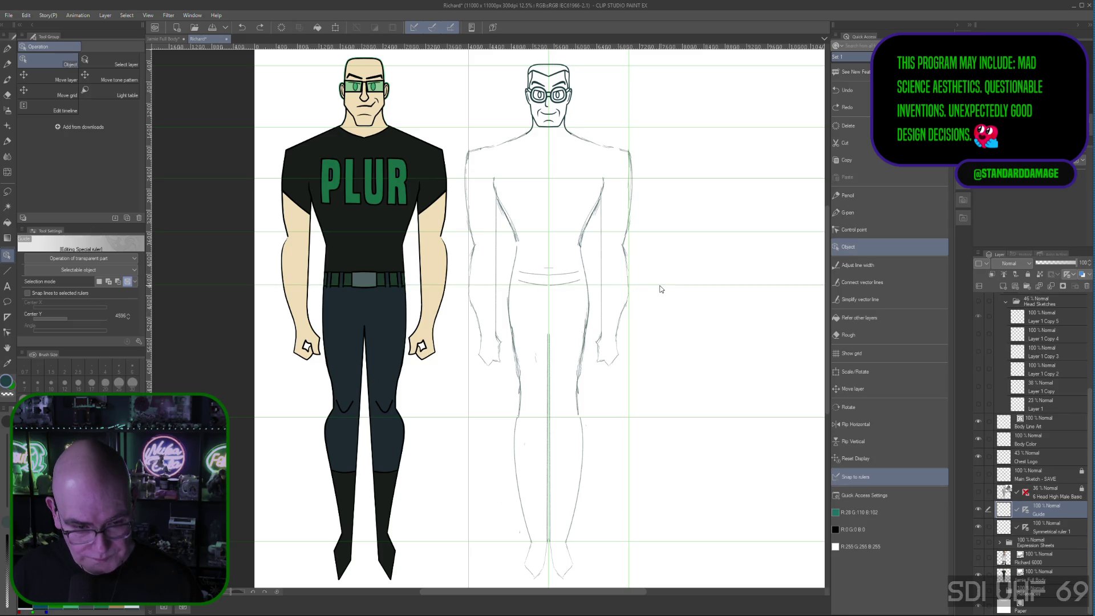
click(661, 289)
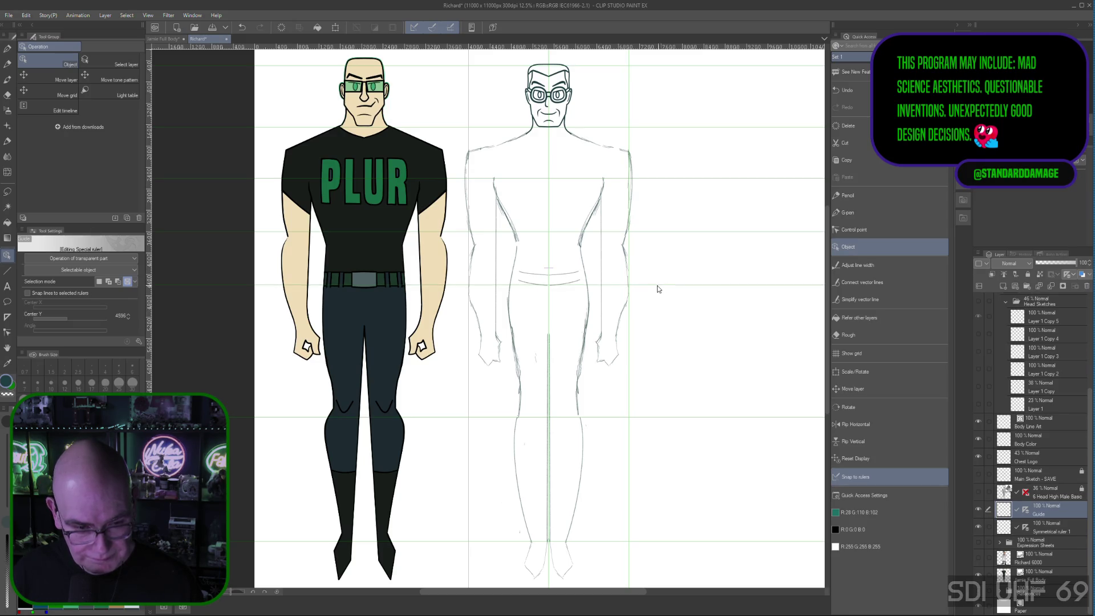
Set the guide's Center Y precisely in Tool Property, undoing the stray 500 and top-of-canvas moves
click(128, 318)
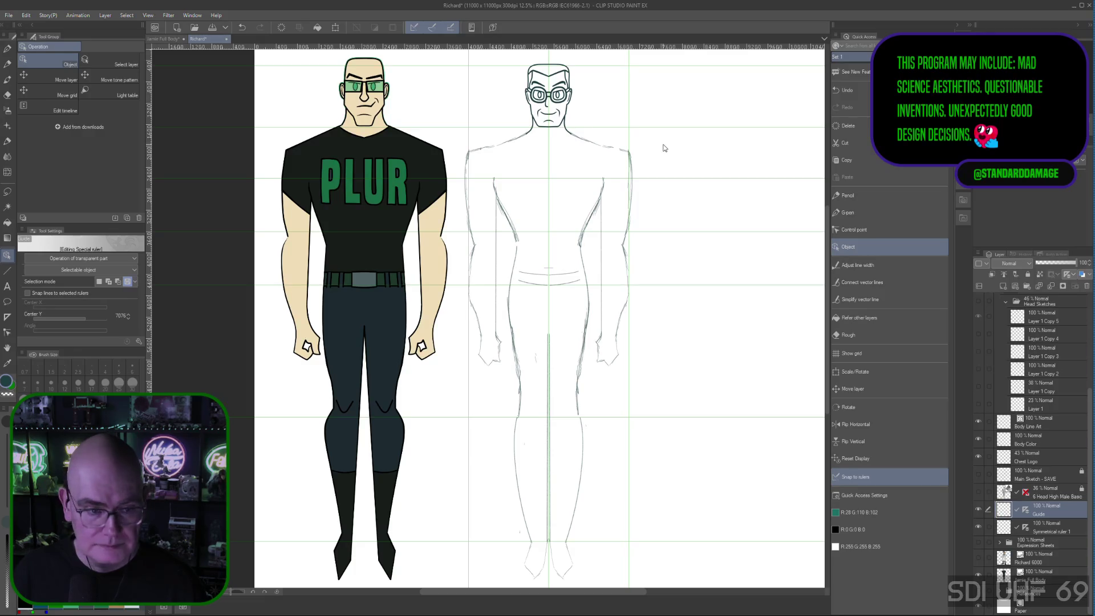
text(500)
key(Return)
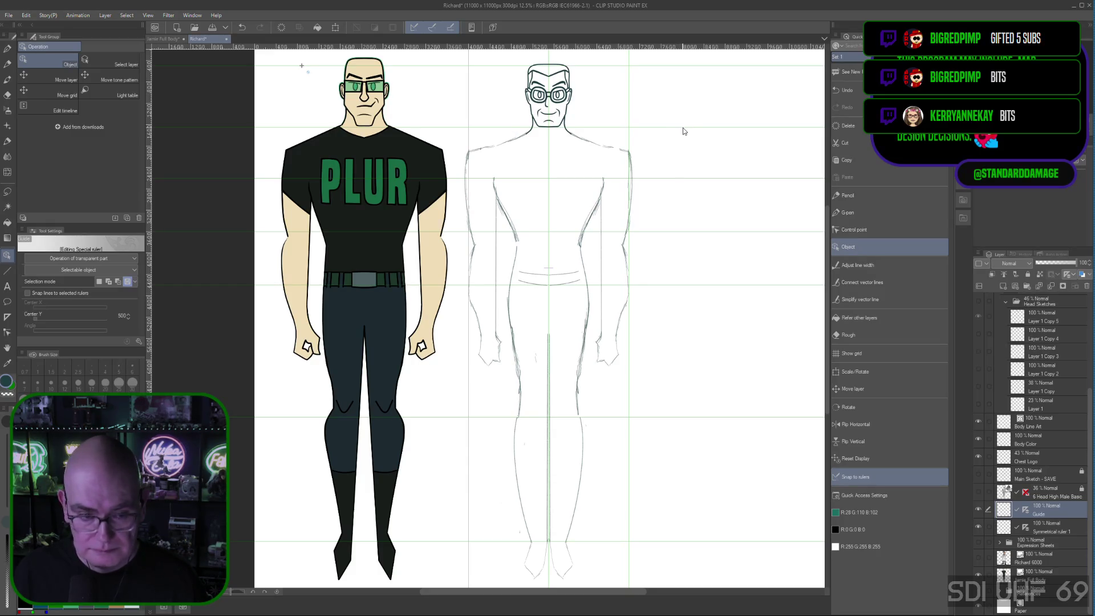
key(ctrl+z)
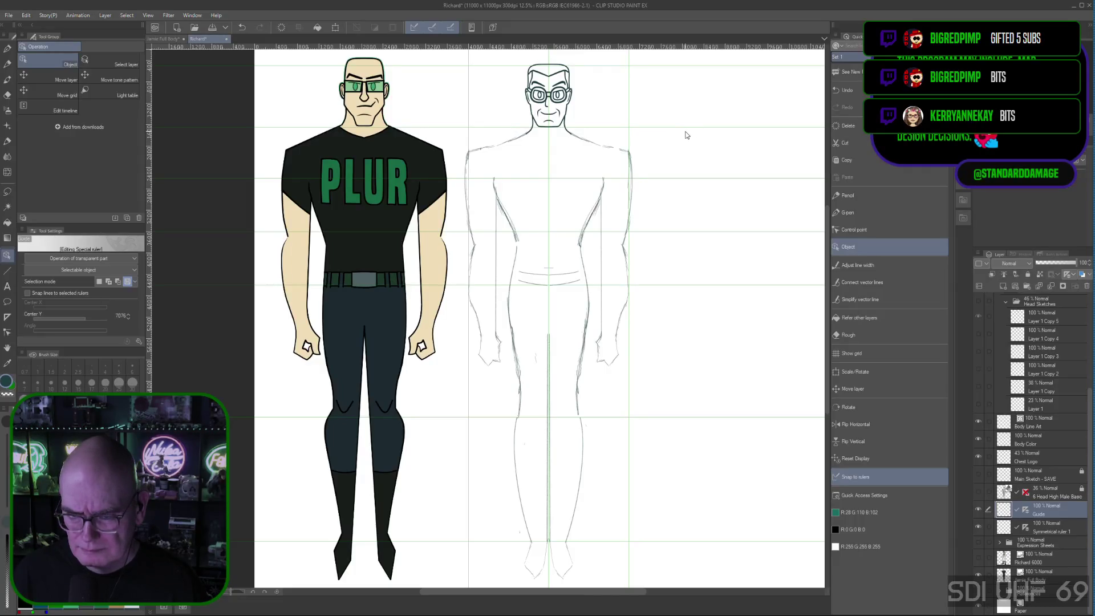
drag(699, 75, 700, 74)
key(ctrl+z)
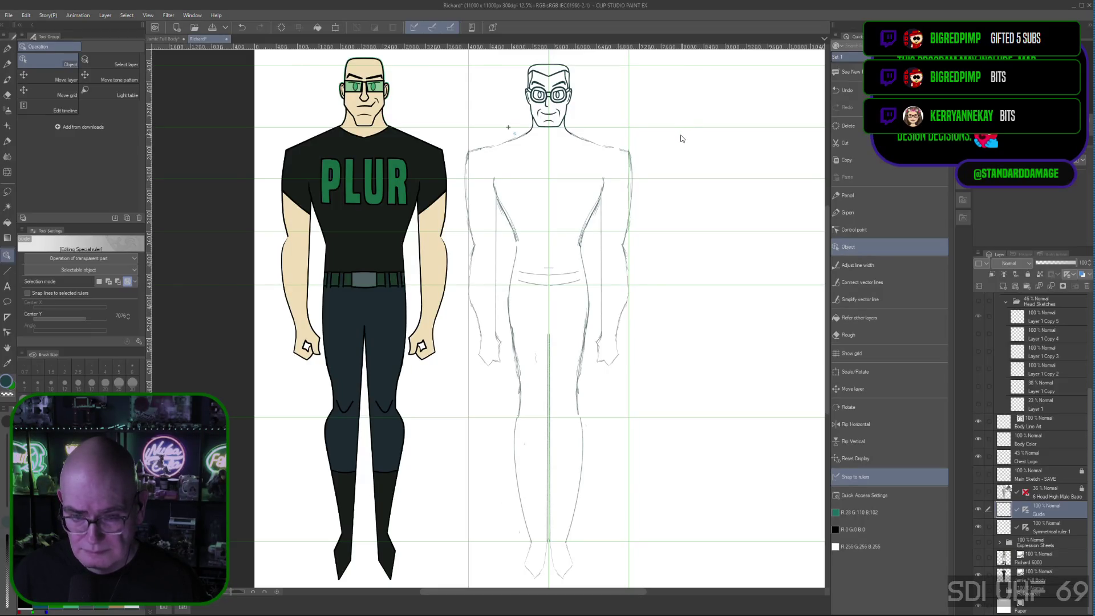
mouse_move(828, 337)
mouse_down()
mouse_move(835, 388)
mouse_move(828, 293)
mouse_up()
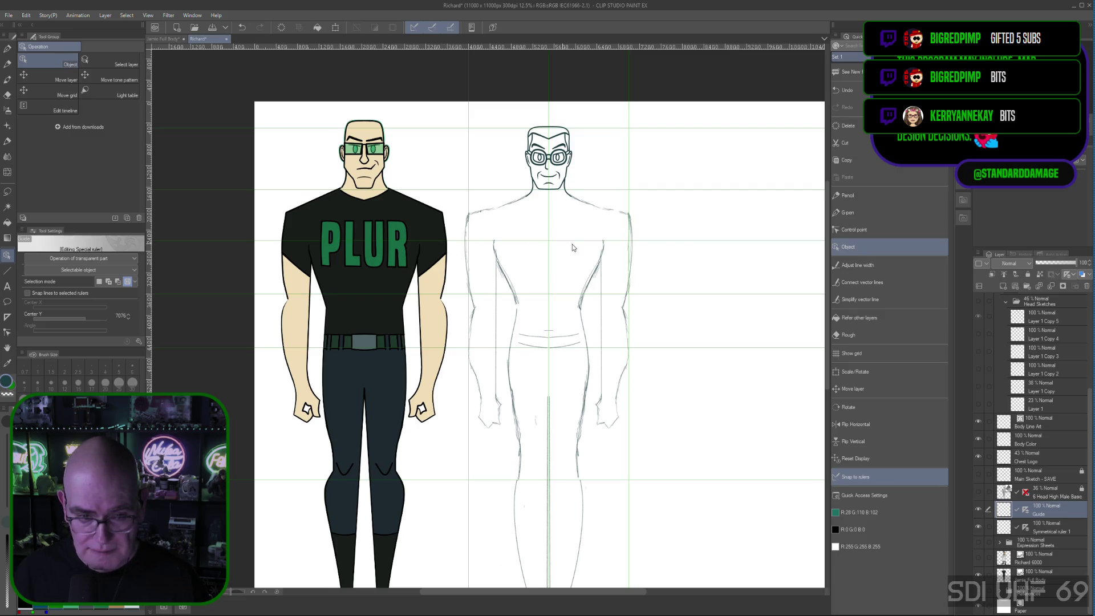
click(674, 295)
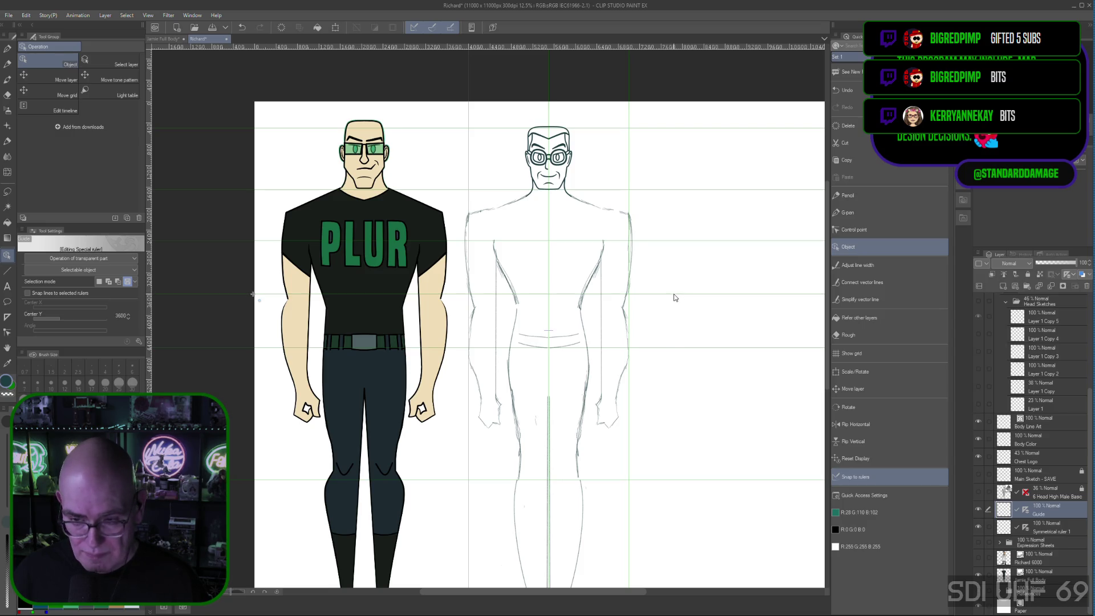
click(681, 282)
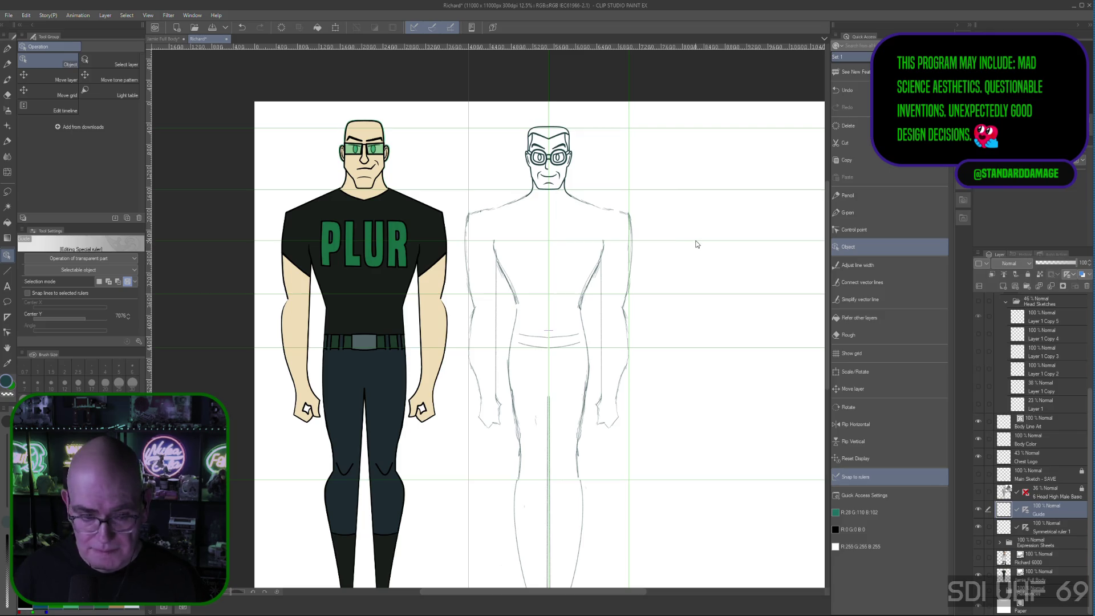
click(689, 296)
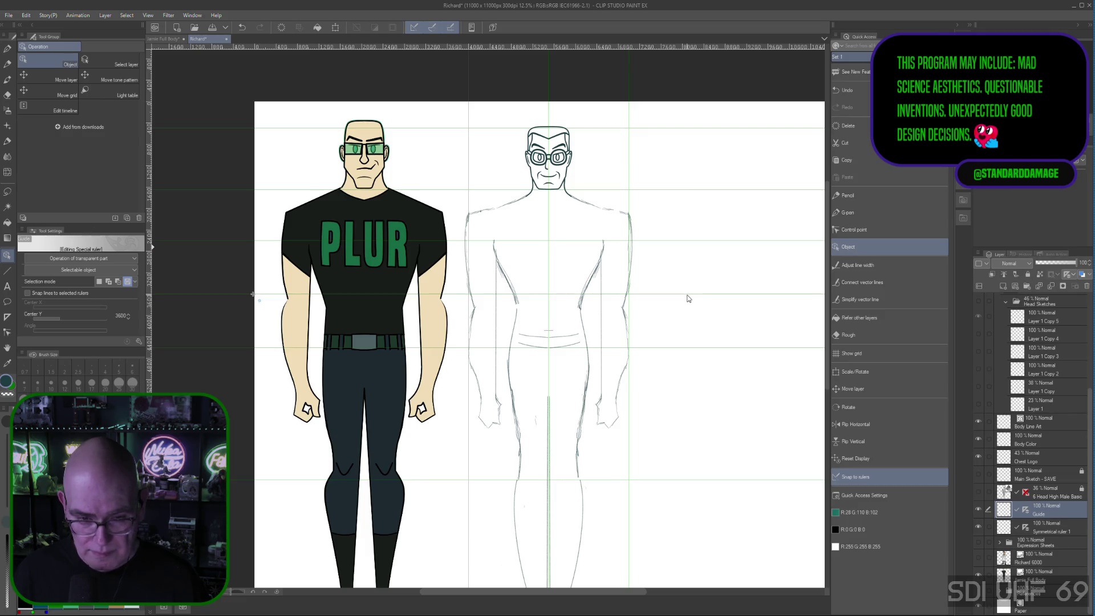
click(700, 247)
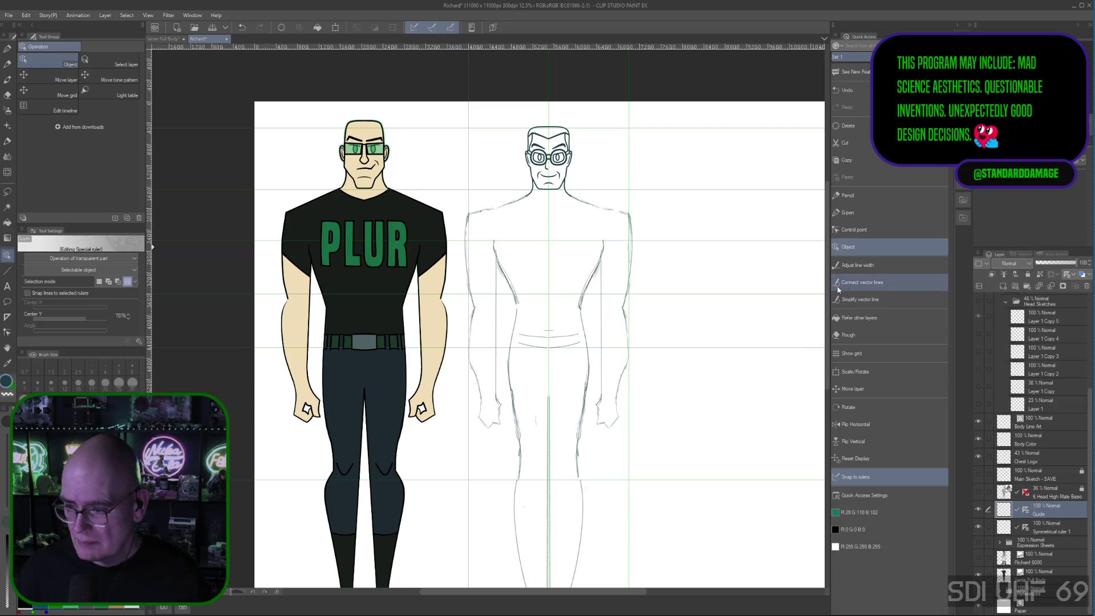
drag(826, 281, 842, 369)
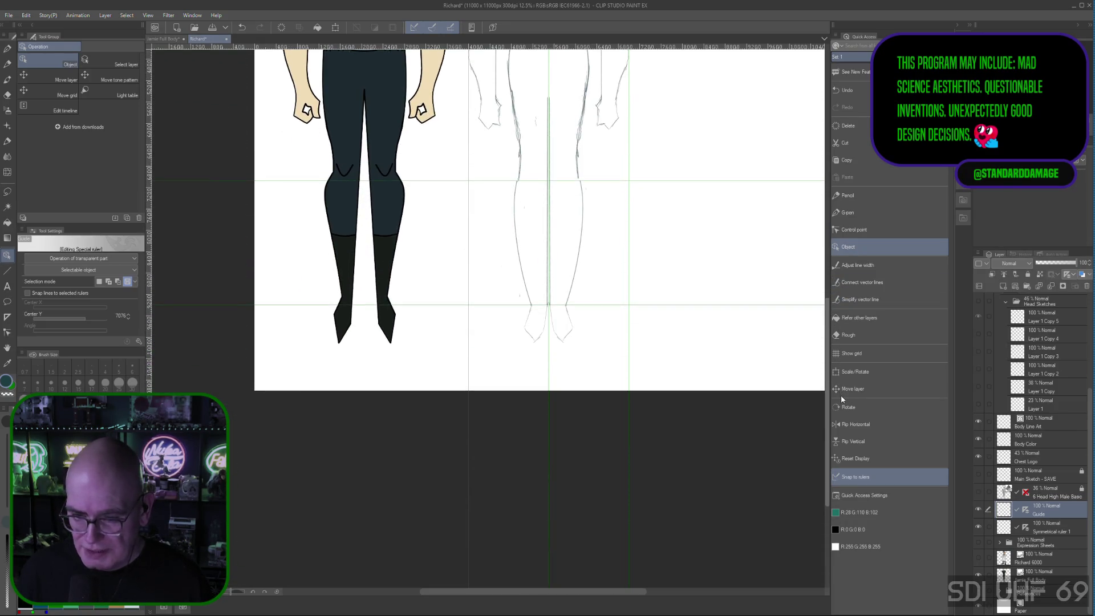
scroll(528, 258, up, 5)
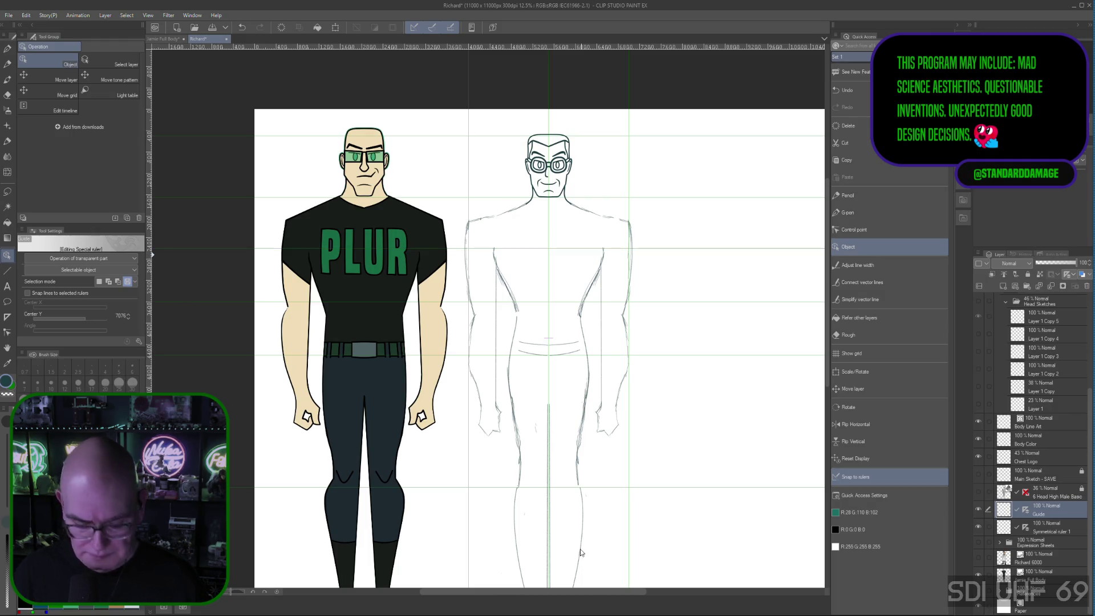
scroll(370, 320, left, 5)
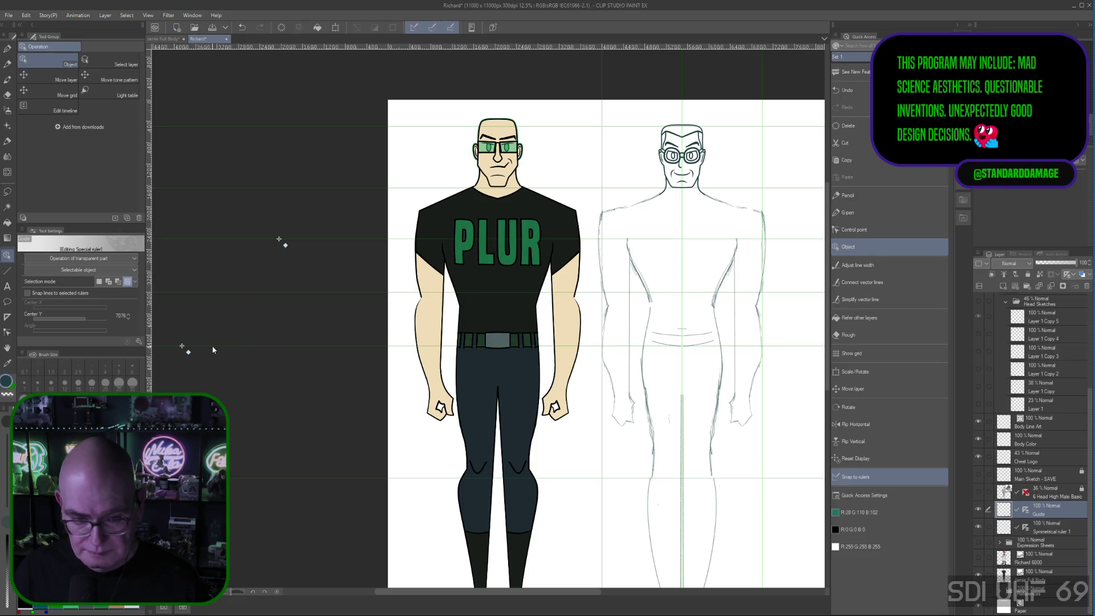
Set the horizontal guide below the hands to Center Y 2500
mouse_move(281, 241)
mouse_down()
mouse_move(392, 246)
mouse_move(382, 258)
mouse_up()
key(ctrl+z)
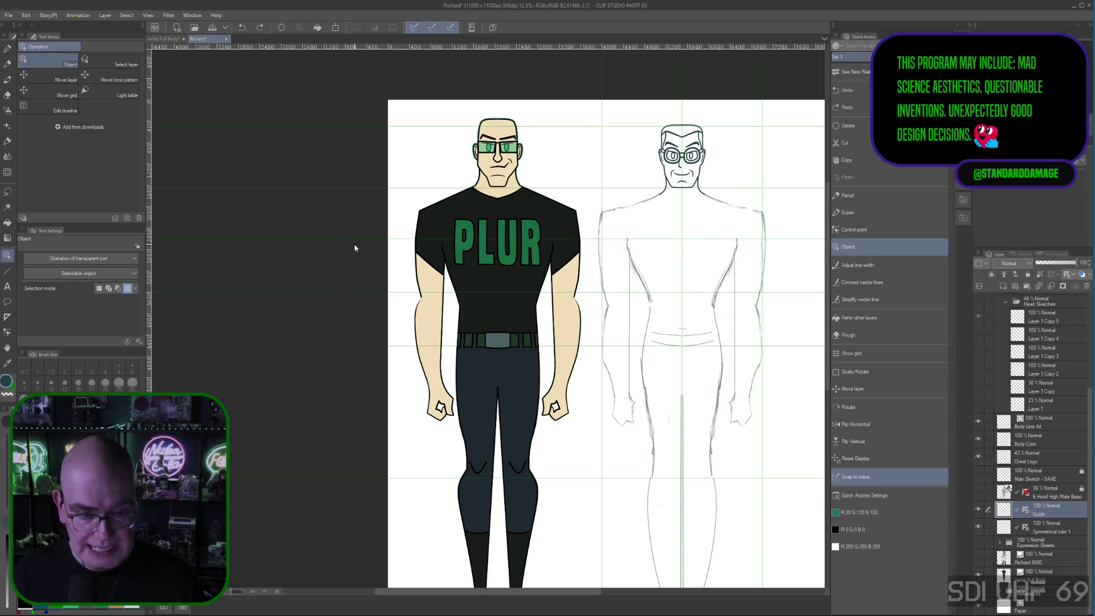
click(354, 242)
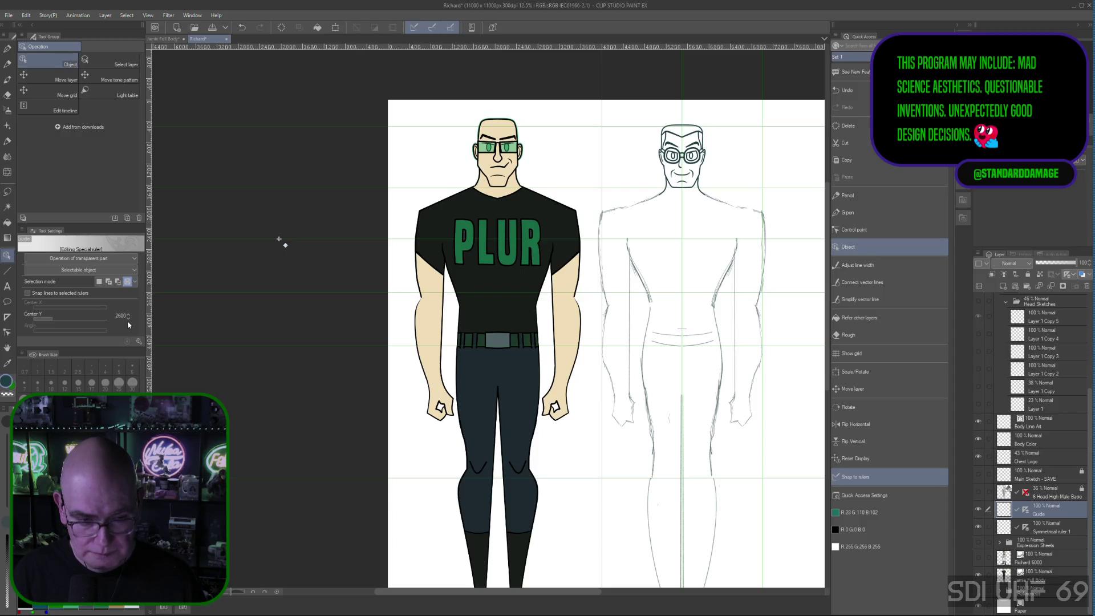
click(129, 315)
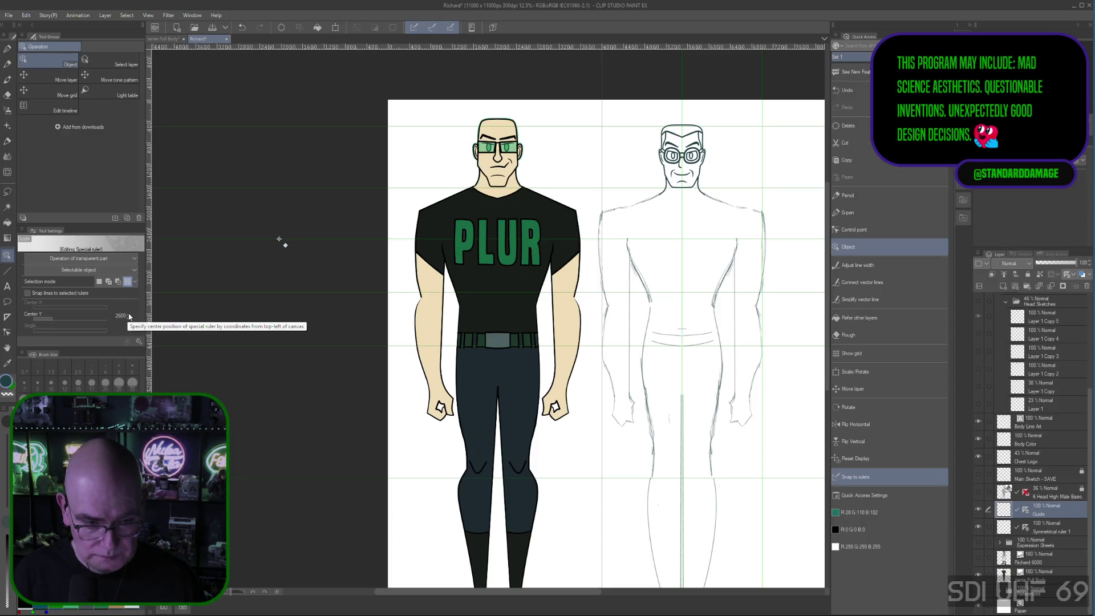
click(129, 314)
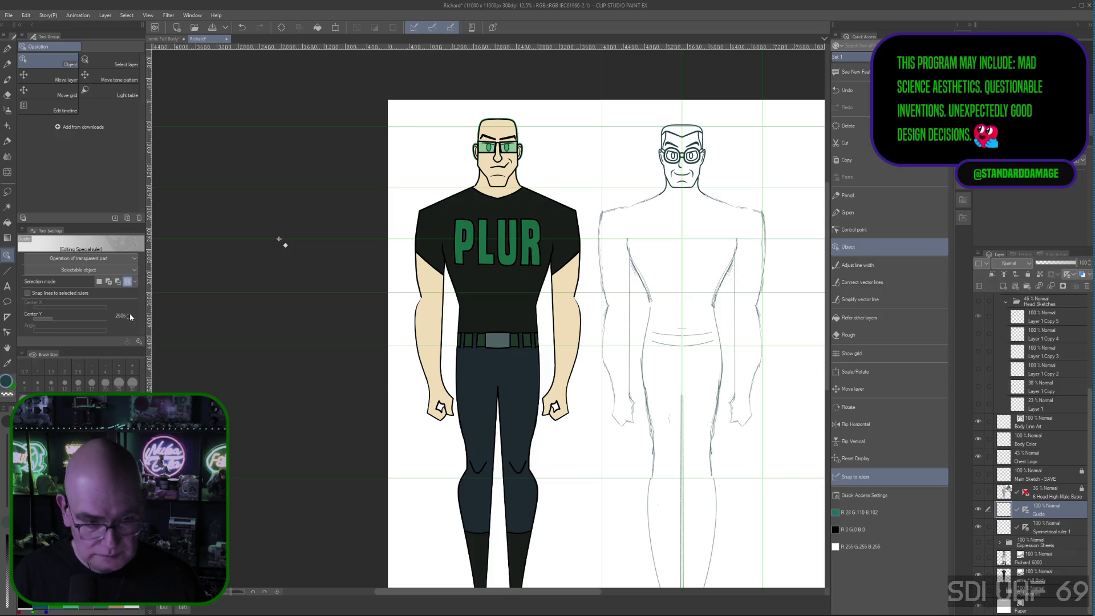
click(128, 315)
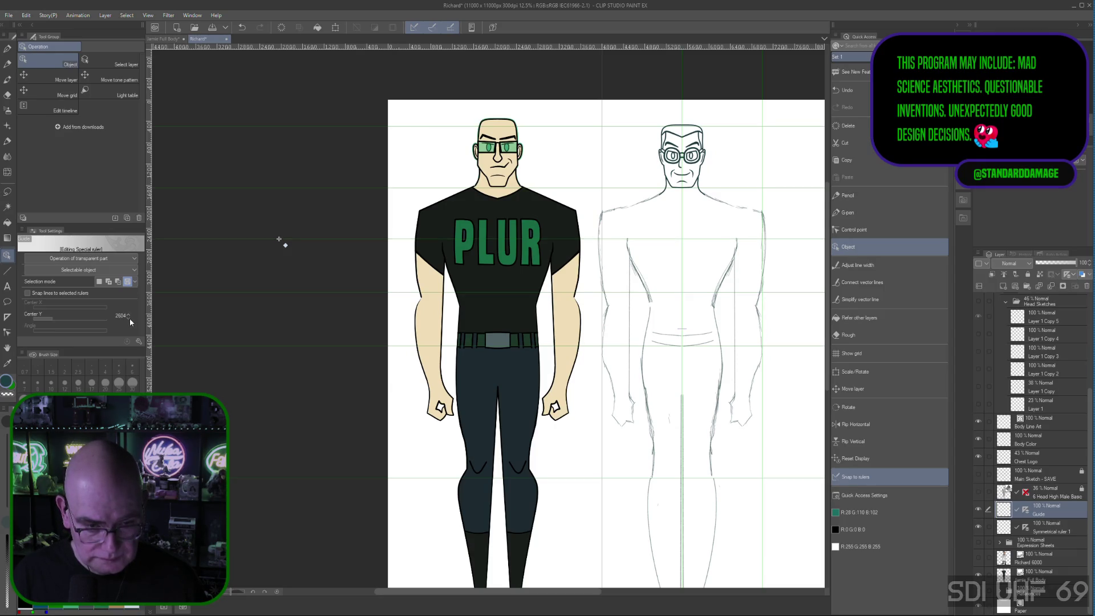
click(121, 316)
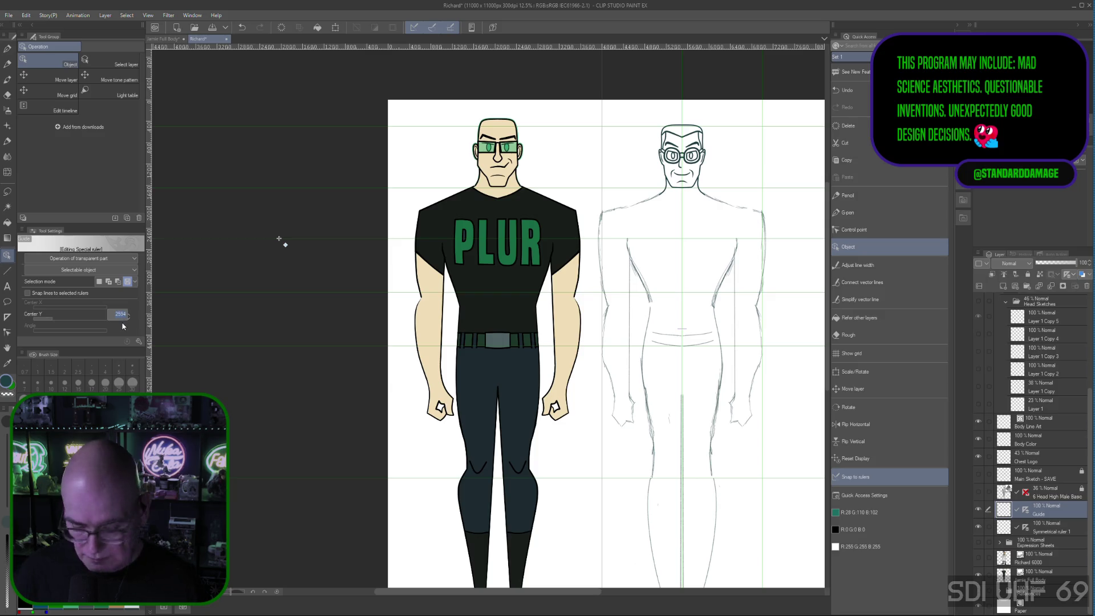
text(2500)
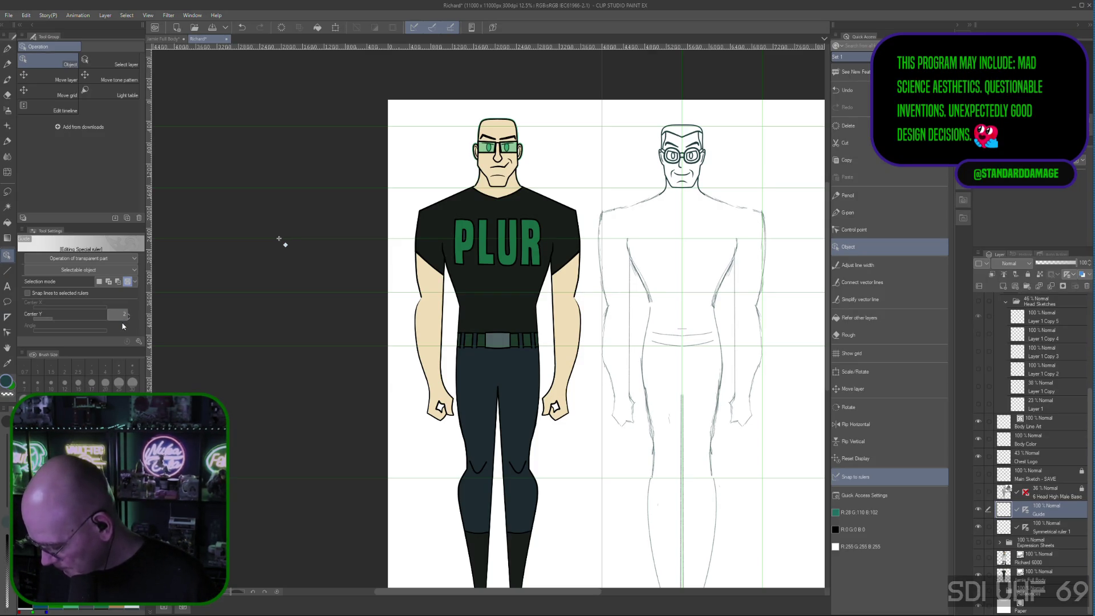
key(Return)
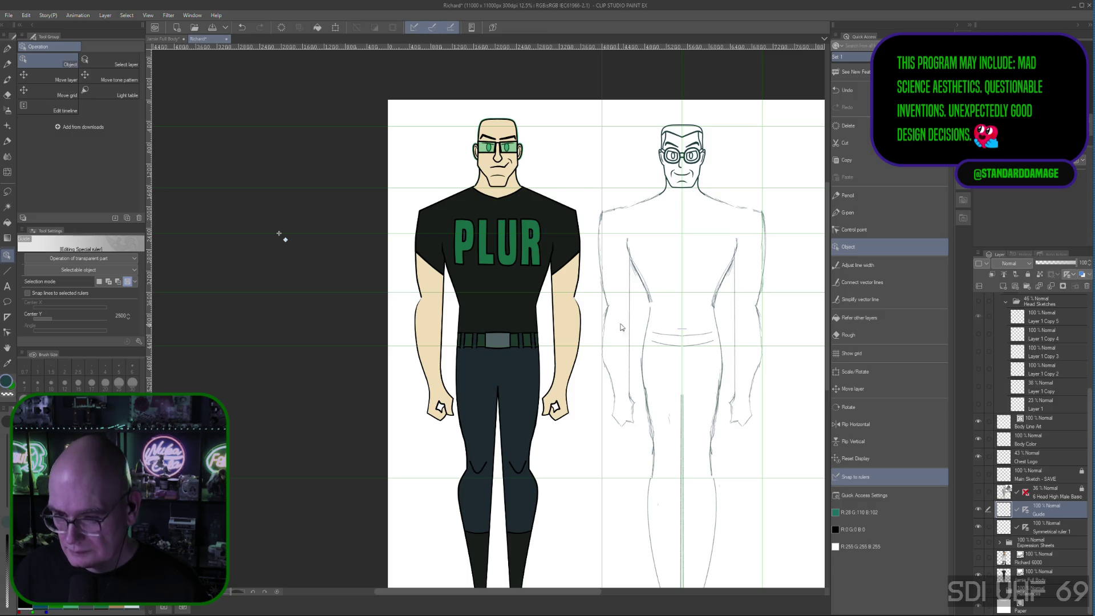
Move the lower horizontal guide up to about Center Y 2400–2524
click(589, 295)
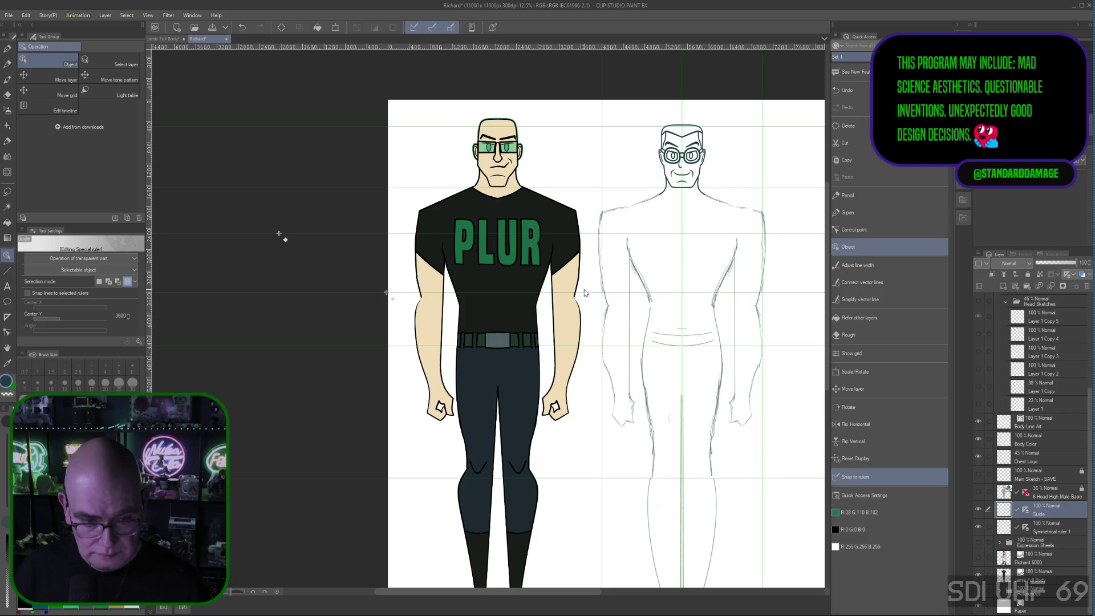
key(Up)
key(Up)
key(Up)
key(Up)
key(Up)
key(Up)
key(Up)
key(Up)
key(Up)
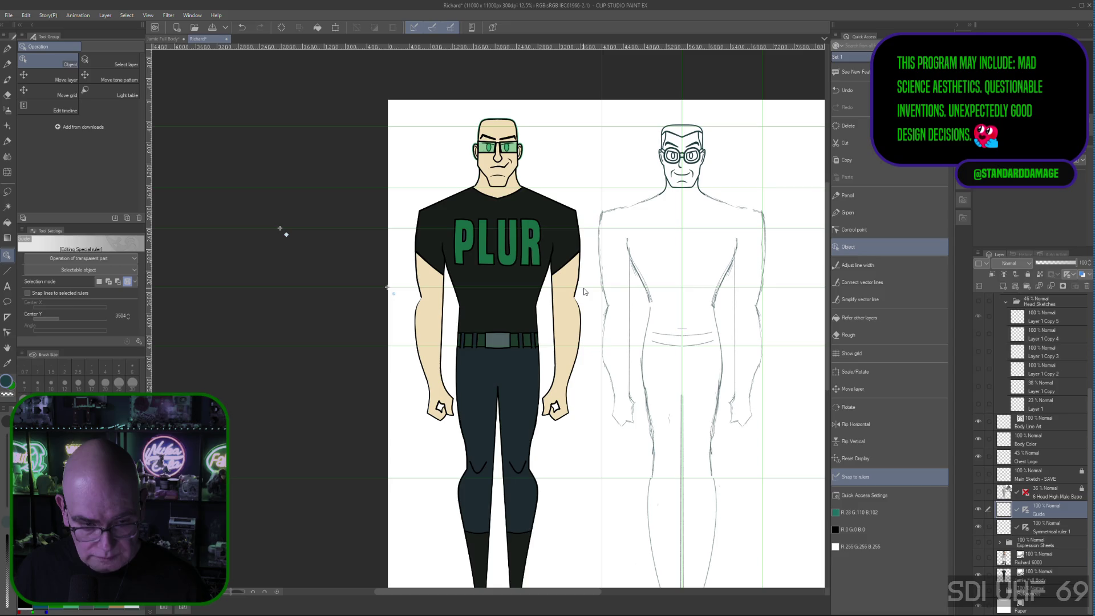
click(128, 318)
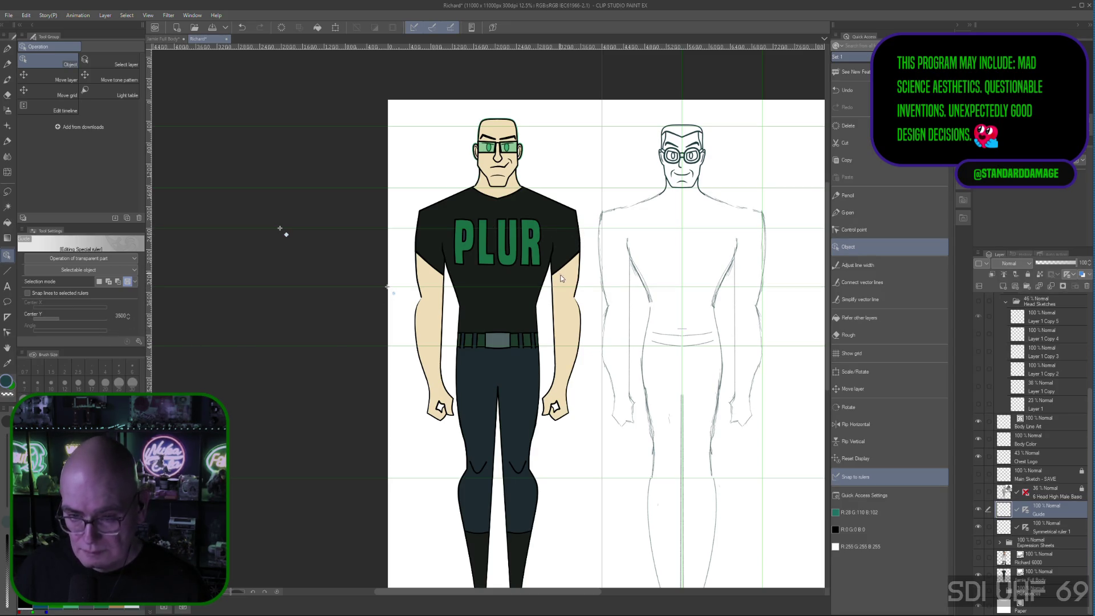
drag(589, 292, 599, 231)
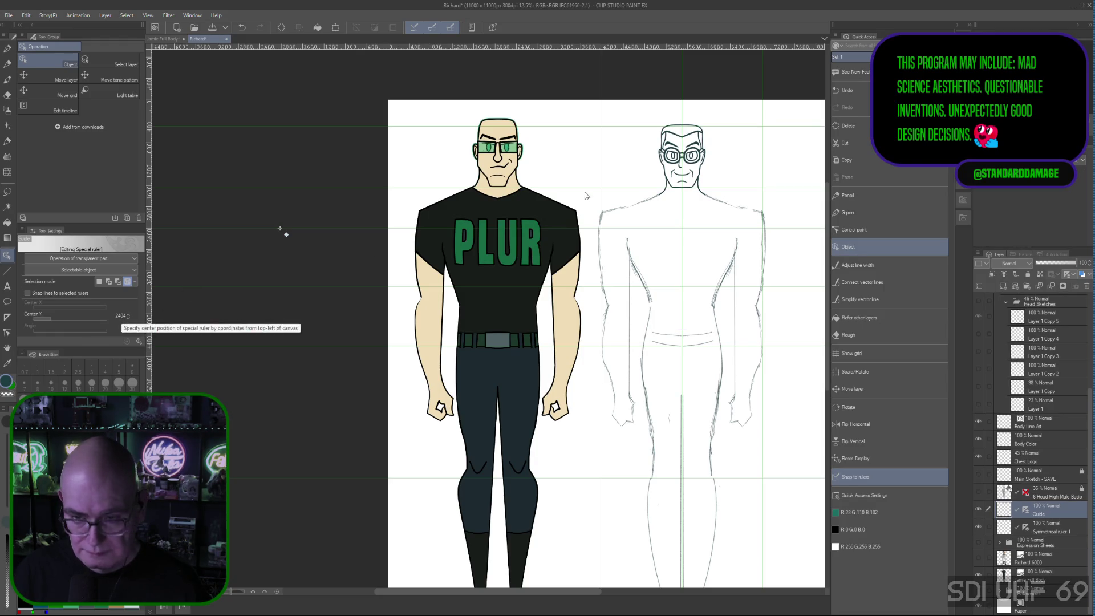
drag(314, 232, 325, 243)
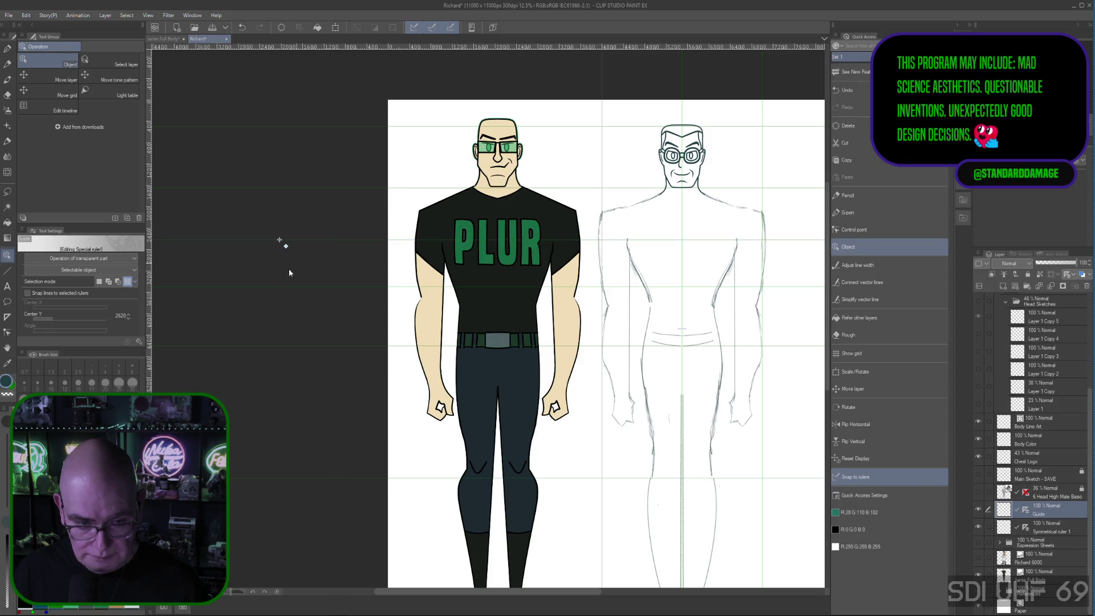
click(131, 319)
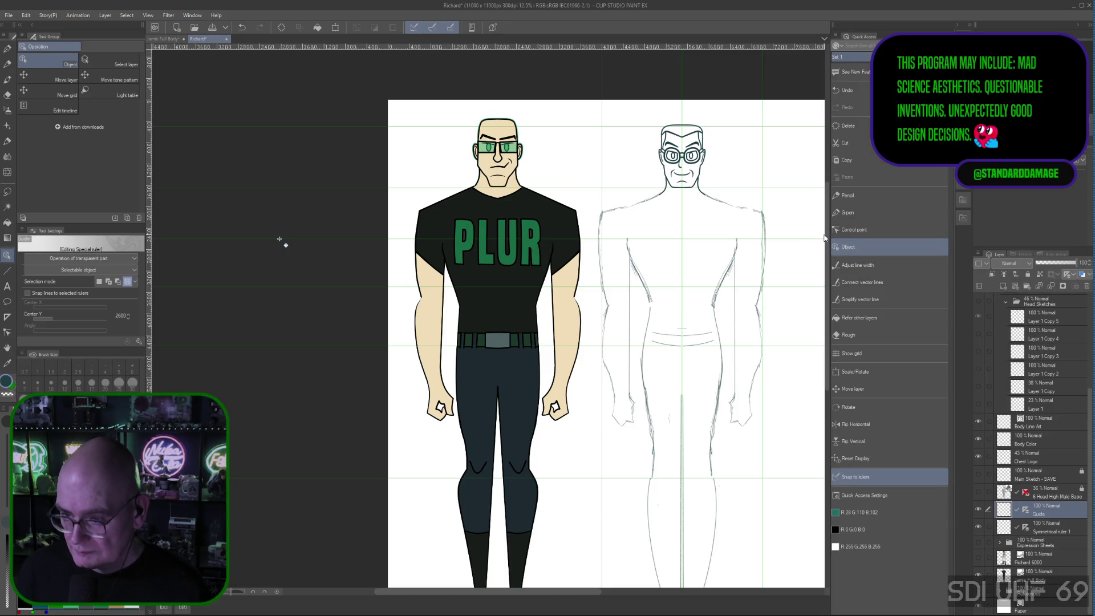
drag(825, 239, 833, 254)
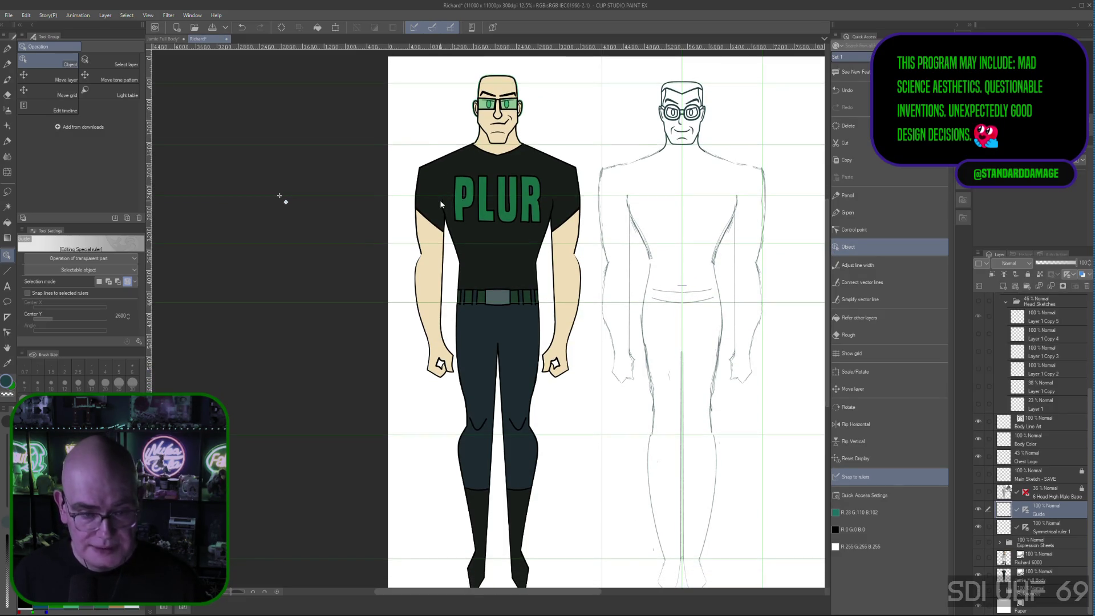
Commit the upper guide at Center Y 2500 and shift the ruler's centre point down
click(130, 320)
click(128, 317)
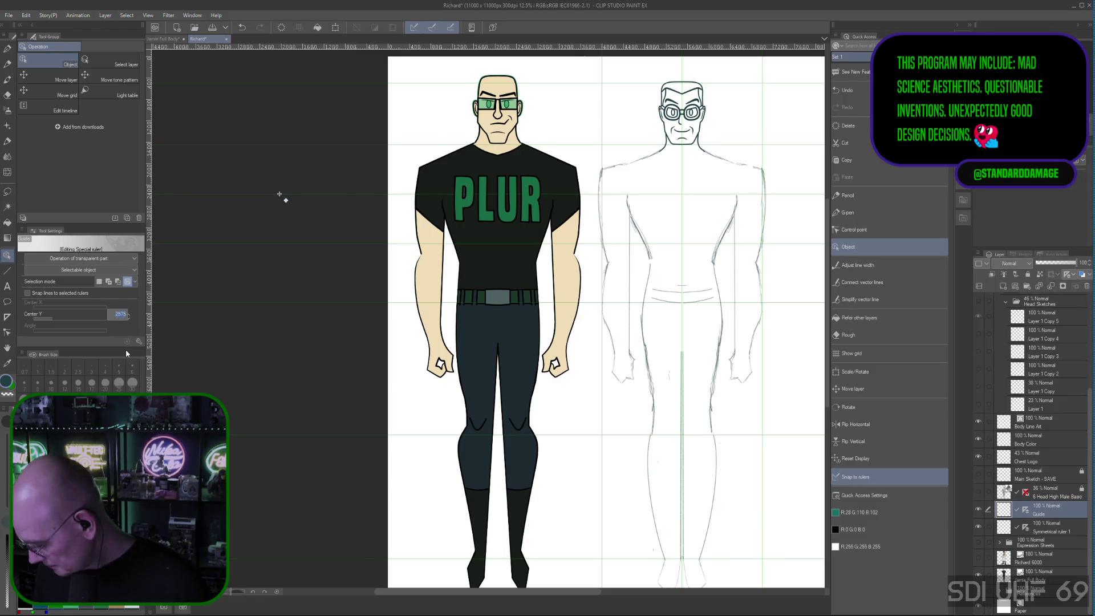
text(500)
key(Return)
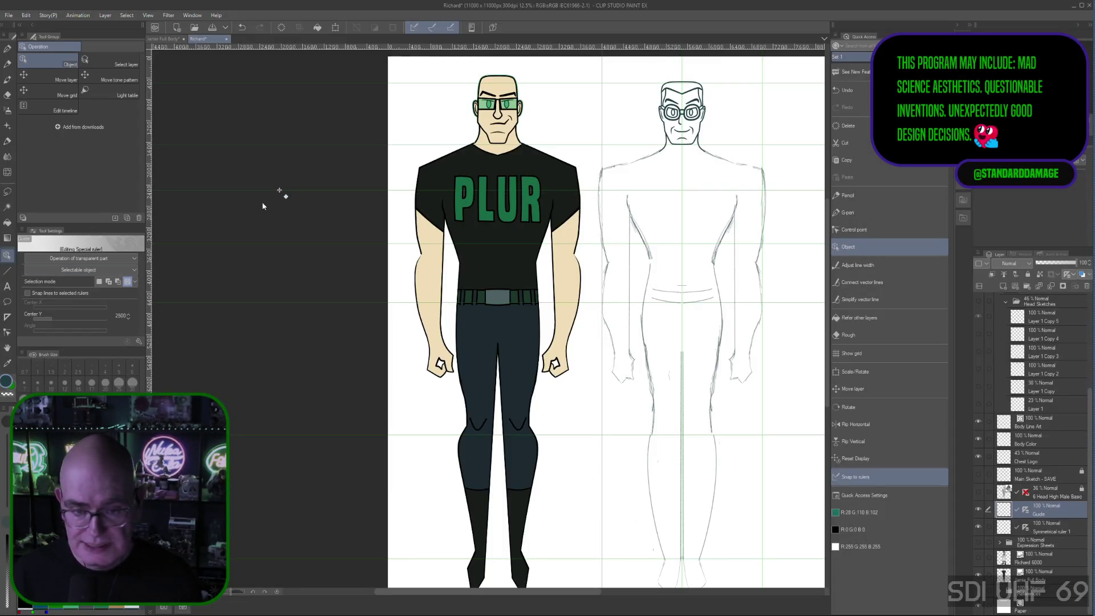
drag(320, 189, 318, 248)
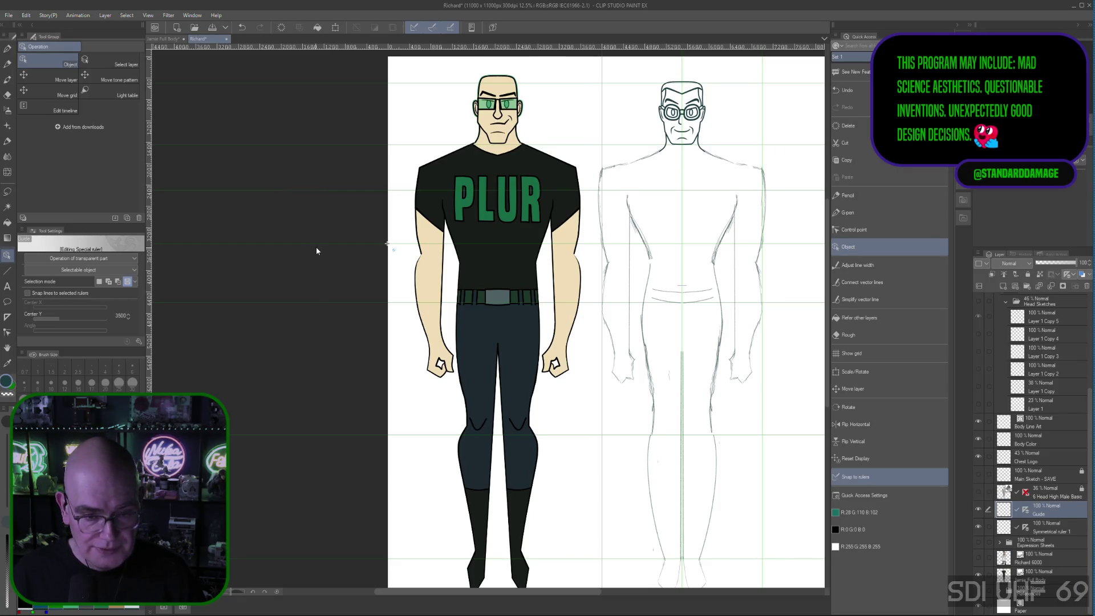
click(316, 248)
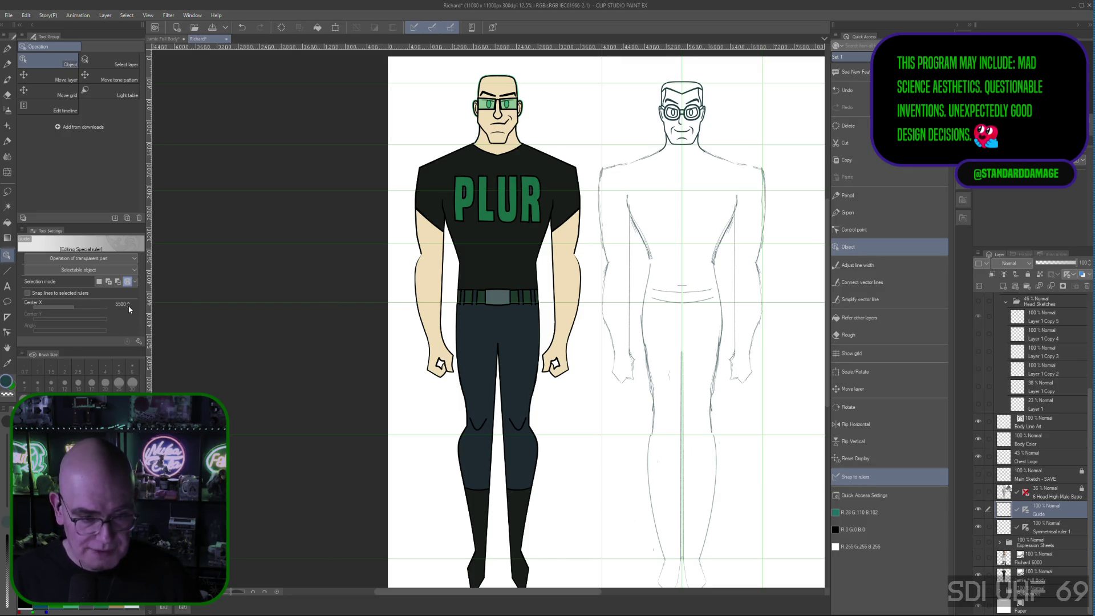
Raise the belt-line guide and adjust its Center Y toward 4500
click(187, 308)
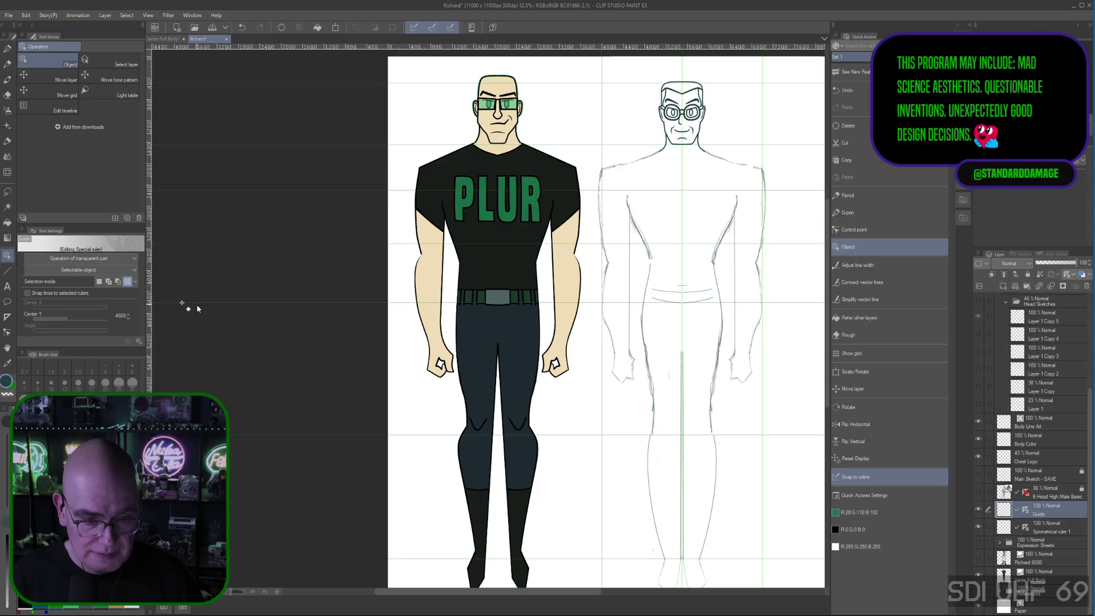
drag(187, 306, 194, 297)
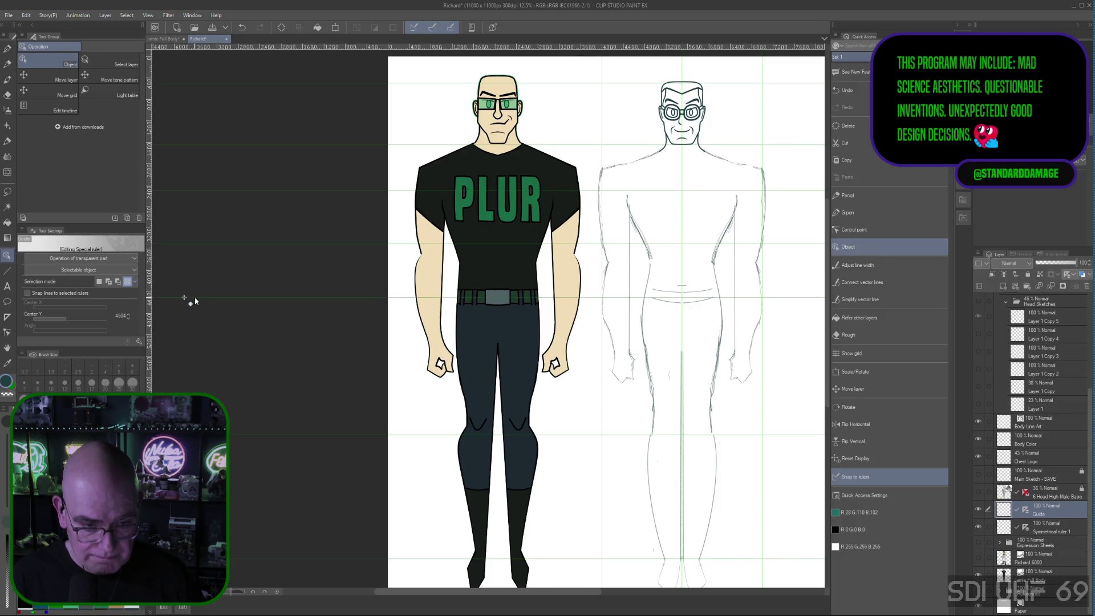
click(129, 317)
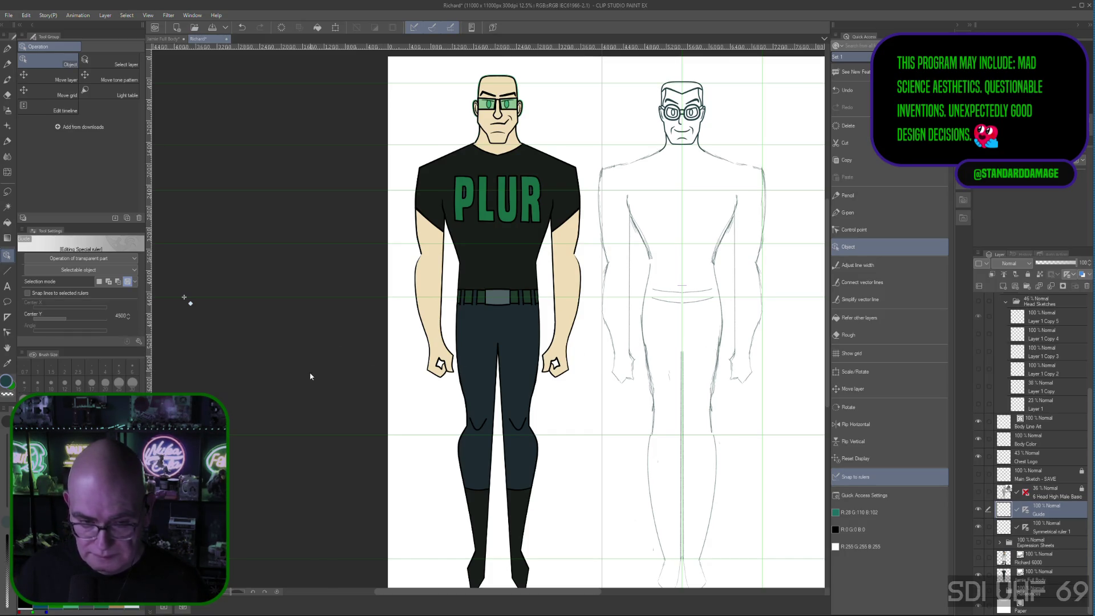
text(7076)
key(Return)
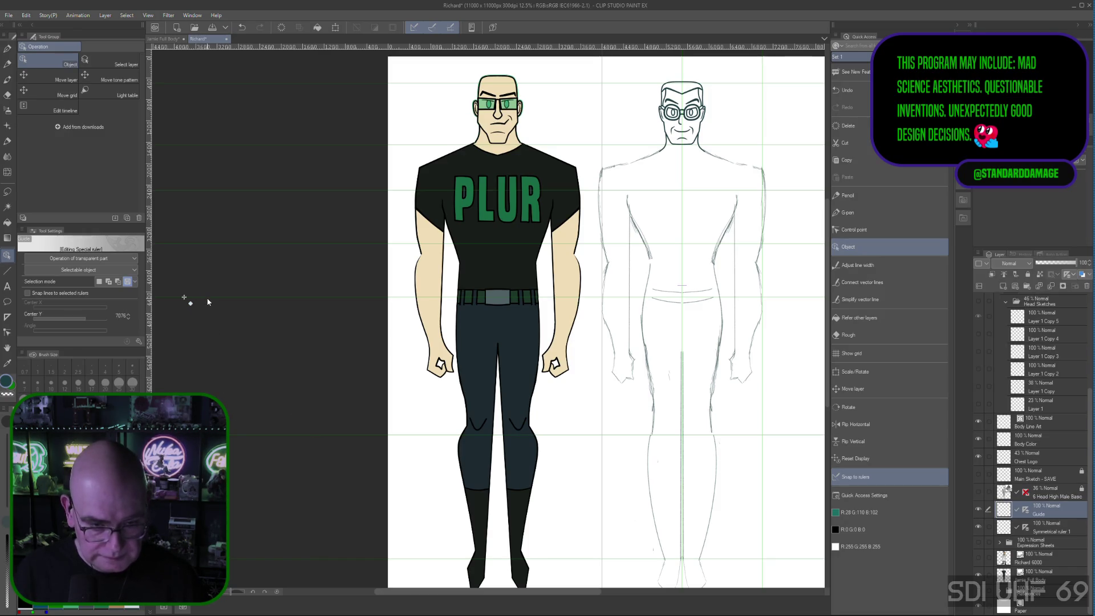
Move the knee-level guide up and set its Center Y to 6500
click(279, 434)
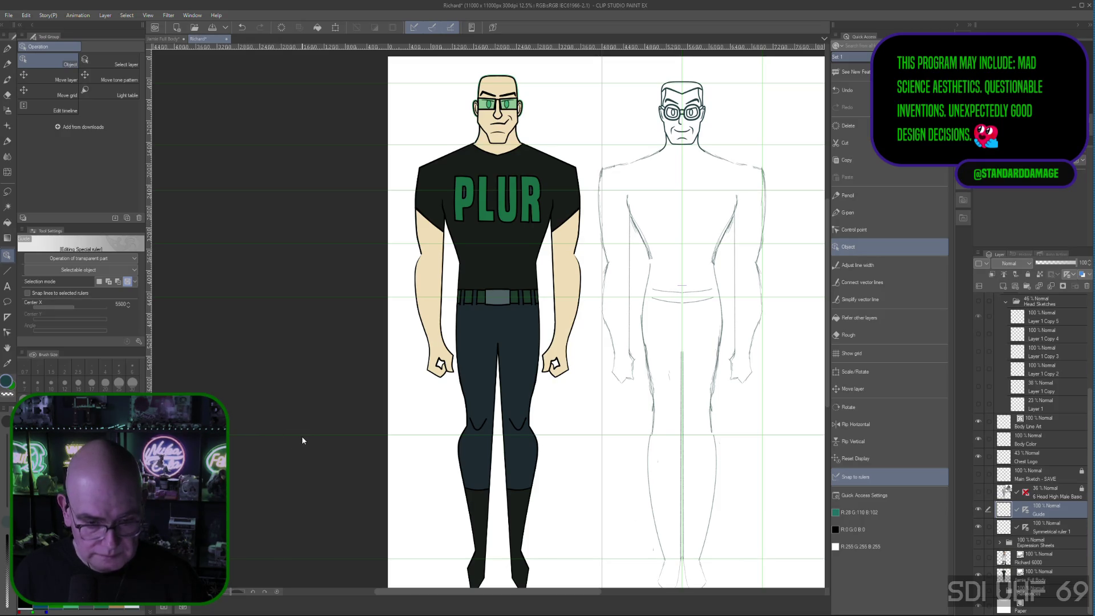
click(306, 435)
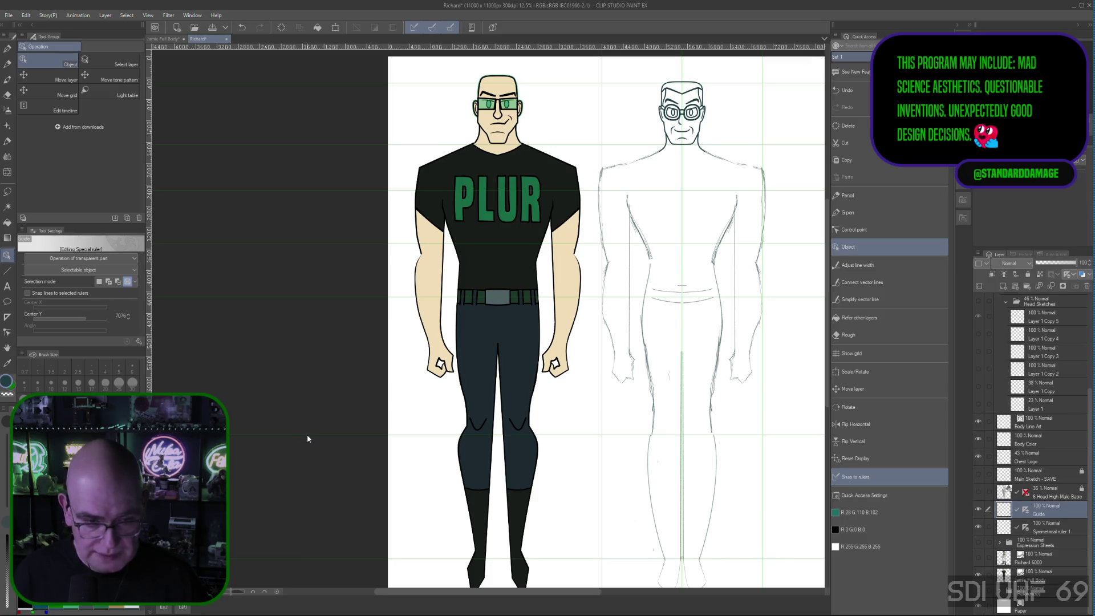
drag(332, 434, 333, 405)
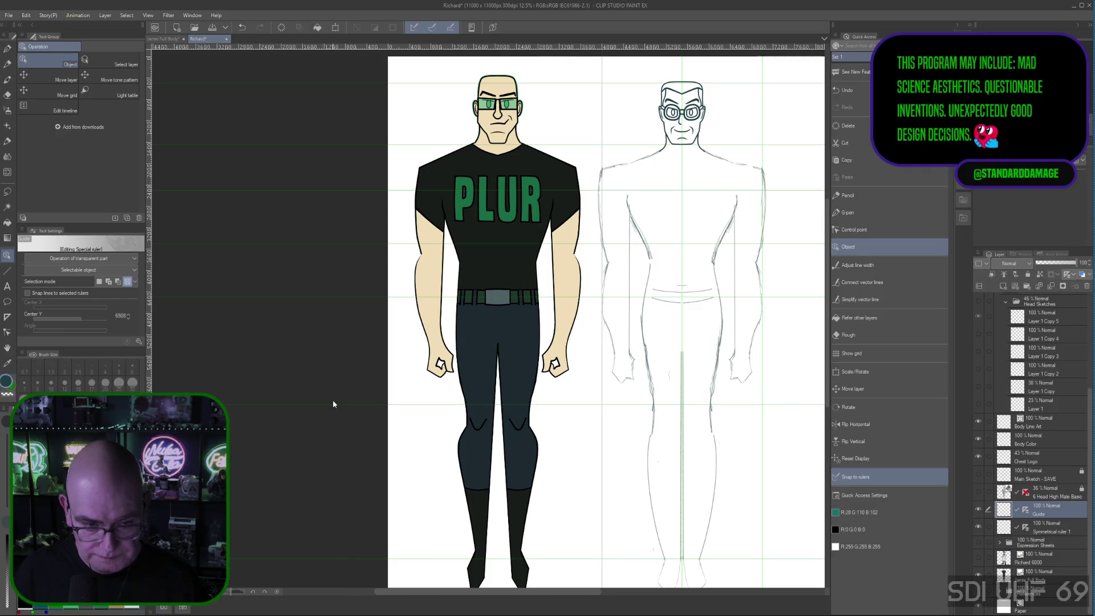
click(127, 317)
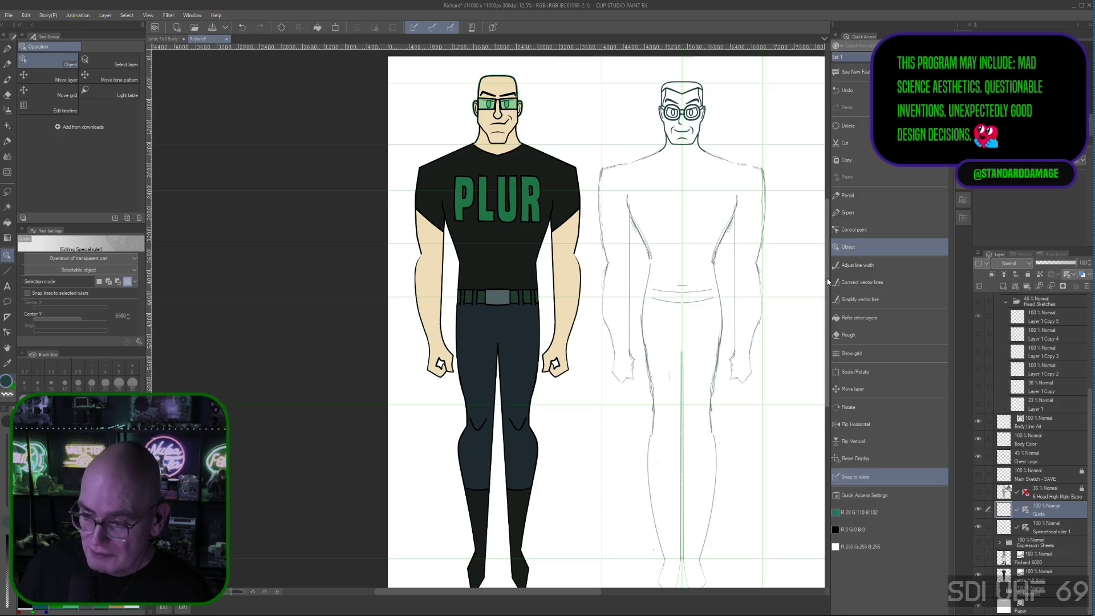
drag(828, 281, 828, 302)
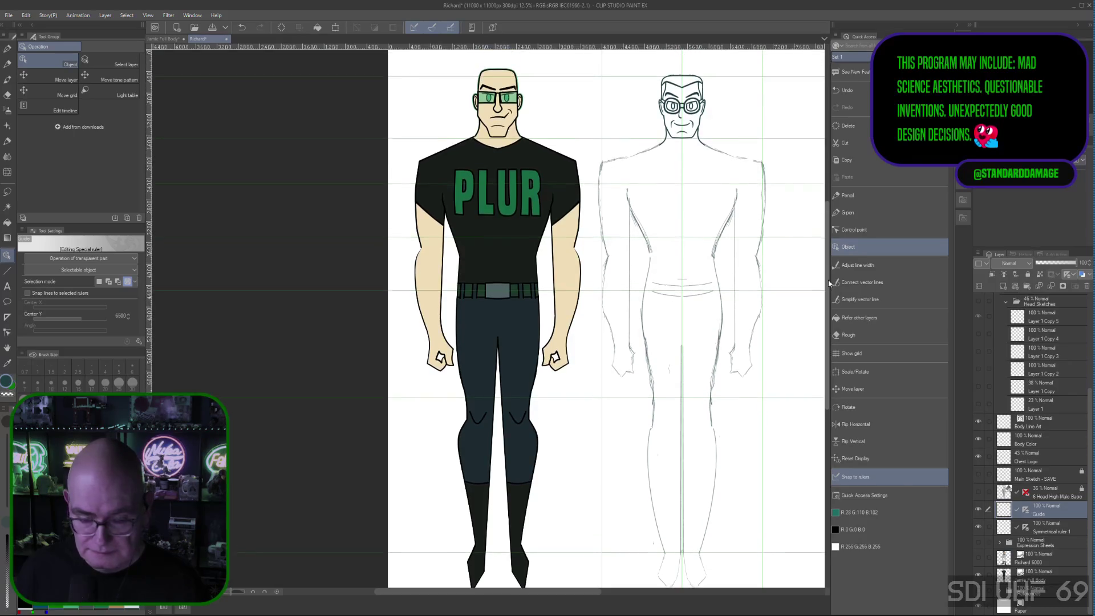
drag(829, 303, 827, 286)
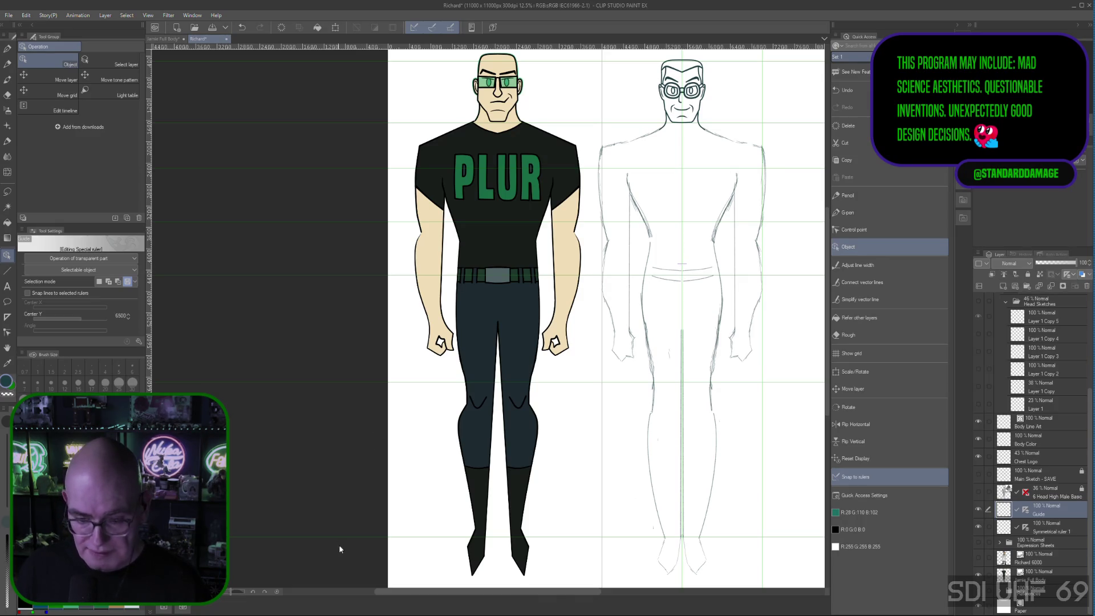
Raise the thigh guide toward Center Y 5500 and the lower-leg guide to 6500
click(343, 388)
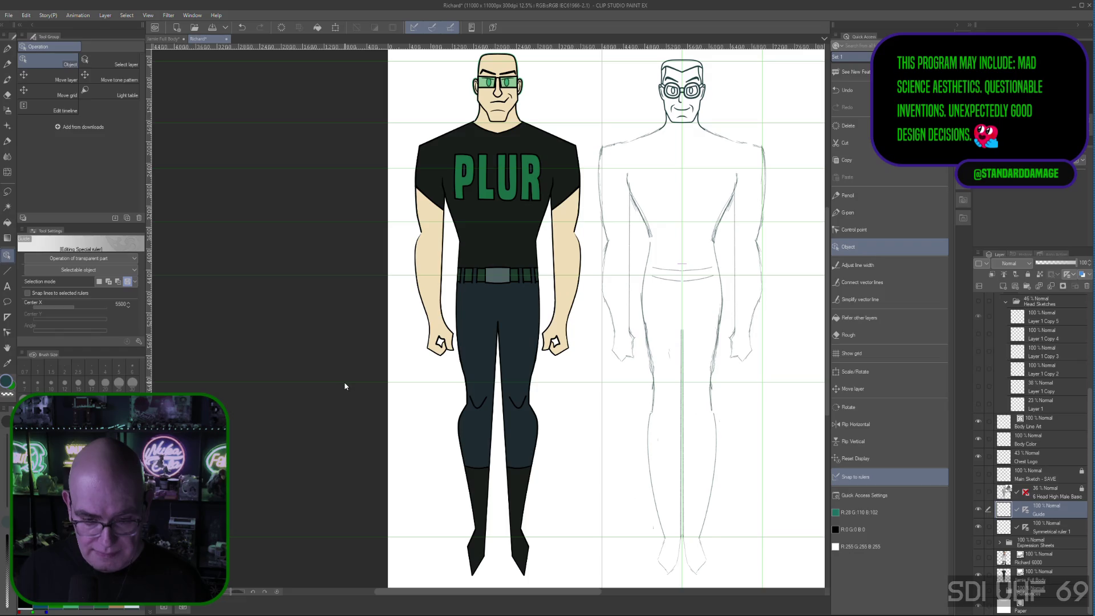
drag(344, 381, 345, 331)
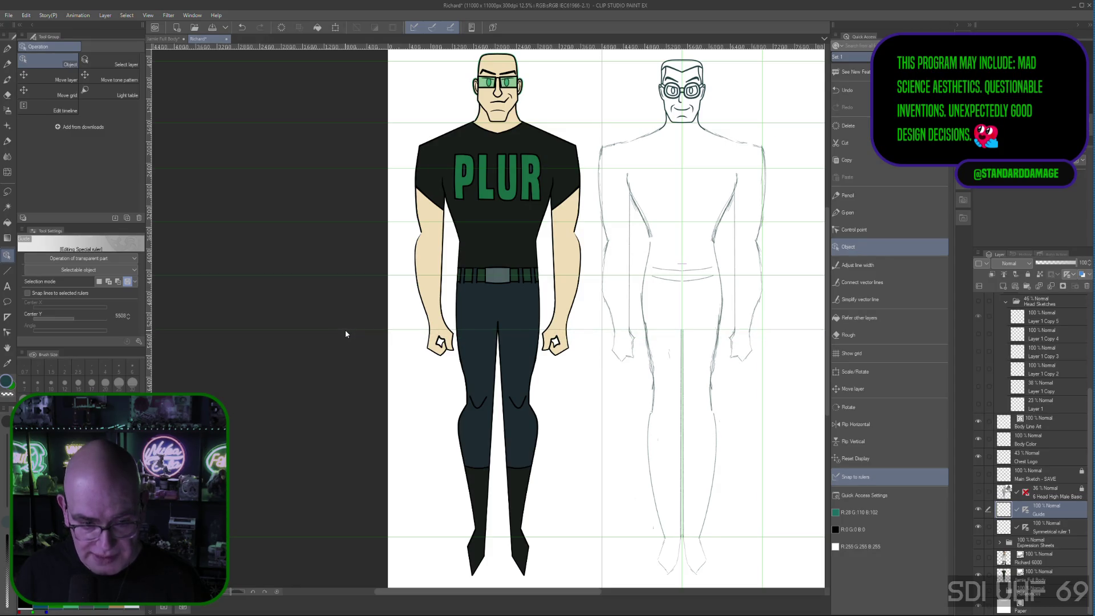
click(129, 318)
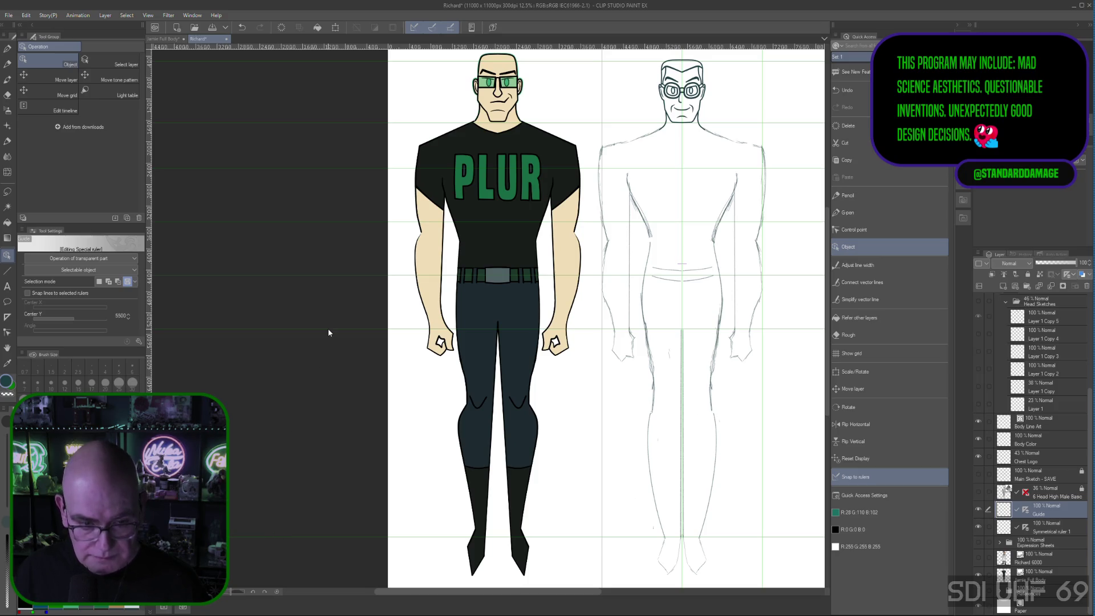
click(307, 541)
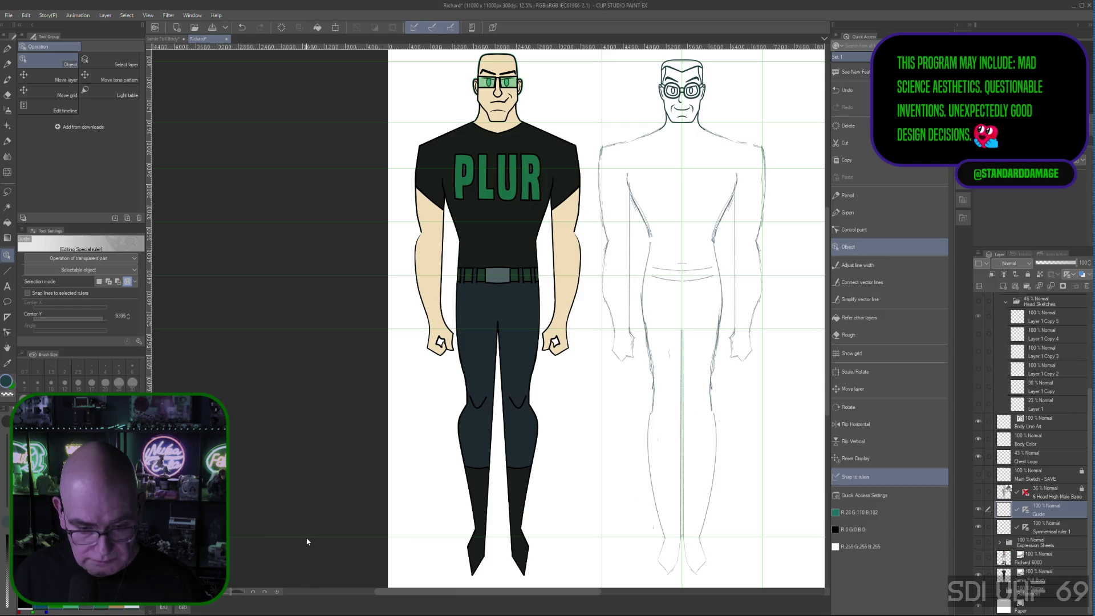
mouse_move(307, 536)
mouse_down()
mouse_move(323, 453)
mouse_move(318, 390)
mouse_up()
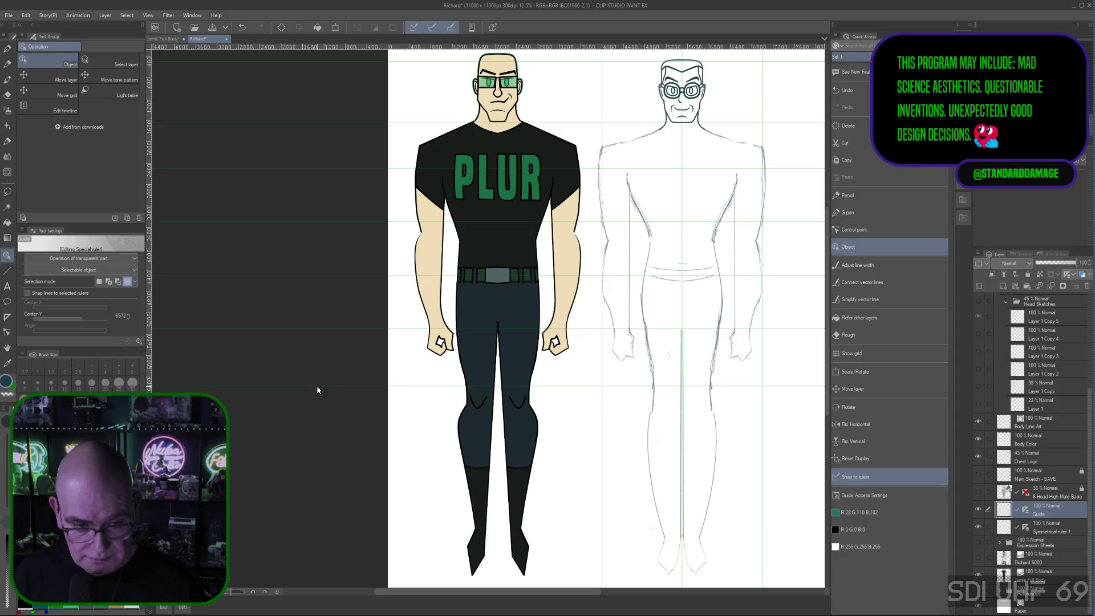
click(128, 317)
click(128, 317)
click(128, 317)
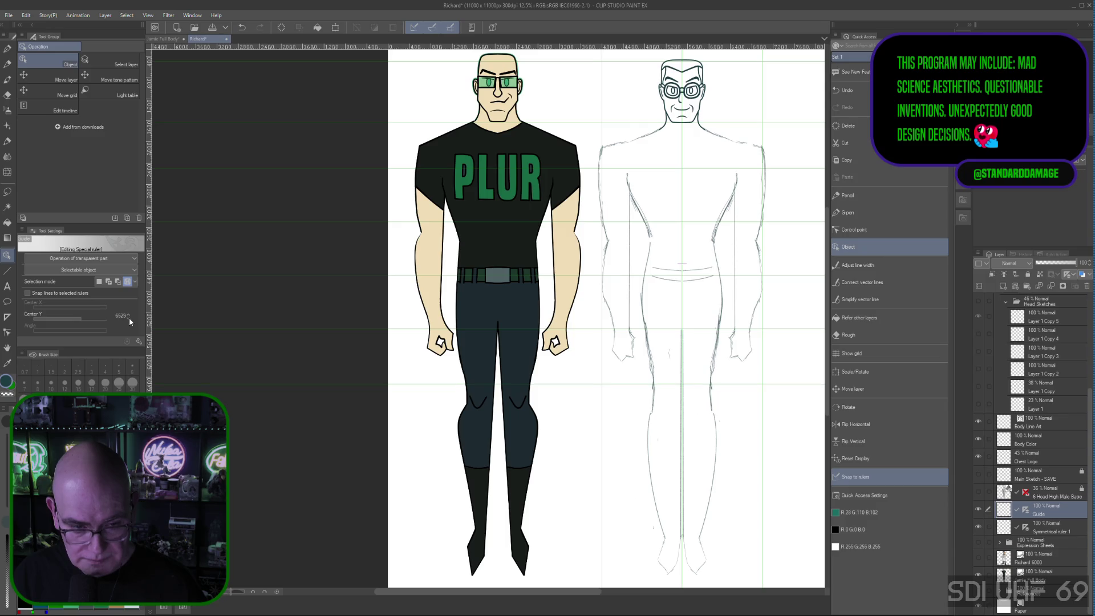
click(130, 319)
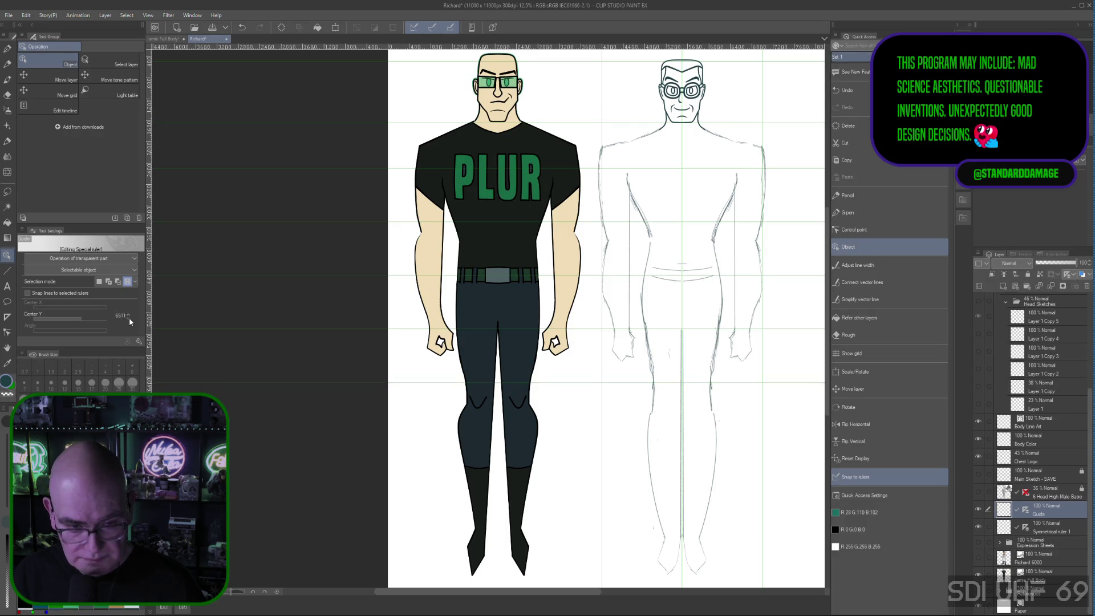
click(129, 317)
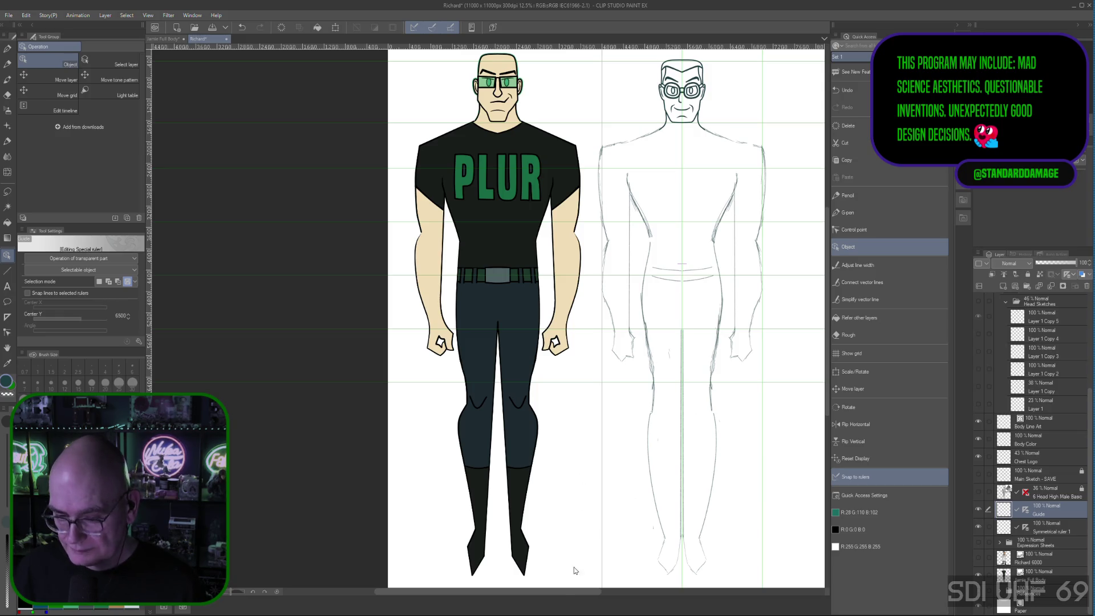
key(space)
Duplicate Layer 2 Copy as Layer 2 Copy 2, hide the original, and start Scale/Rotate
mouse_move(521, 590)
mouse_down()
mouse_move(586, 602)
mouse_move(574, 599)
mouse_up()
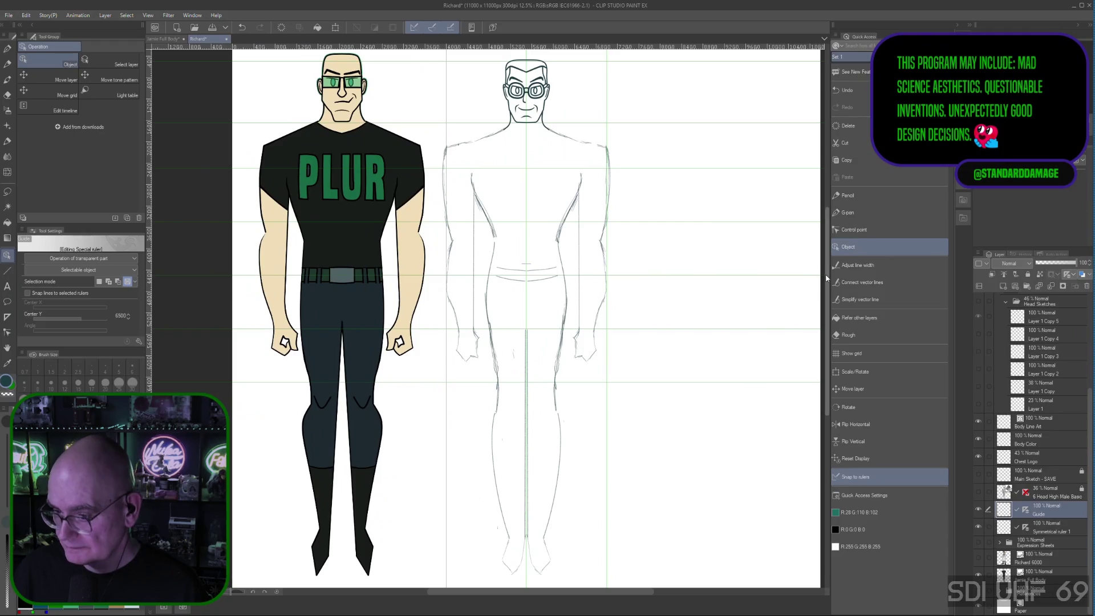
drag(827, 281, 767, 245)
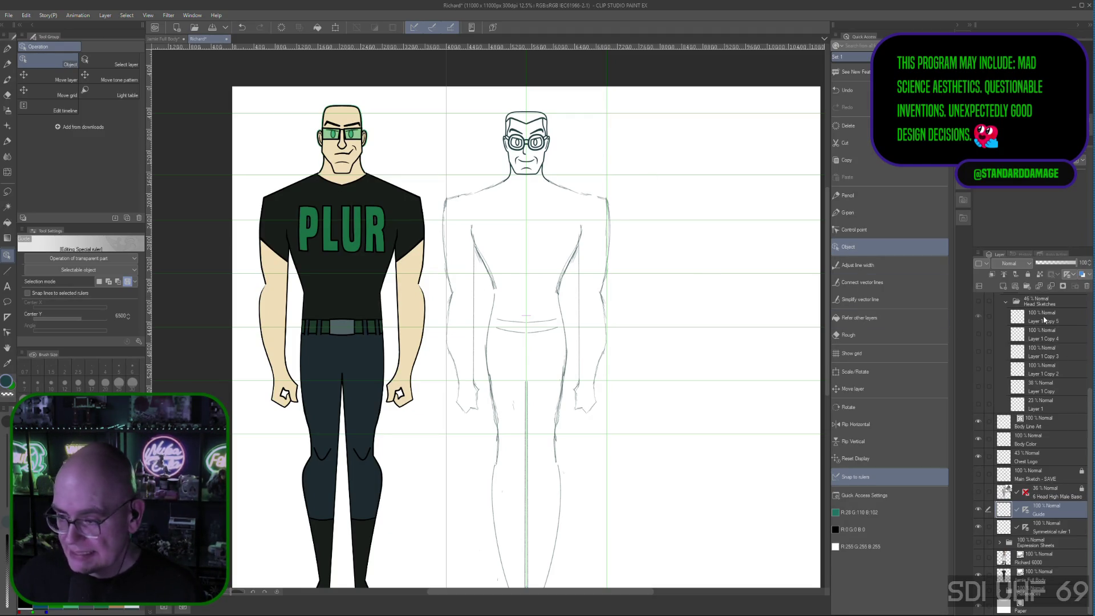
scroll(1087, 399, up, 2)
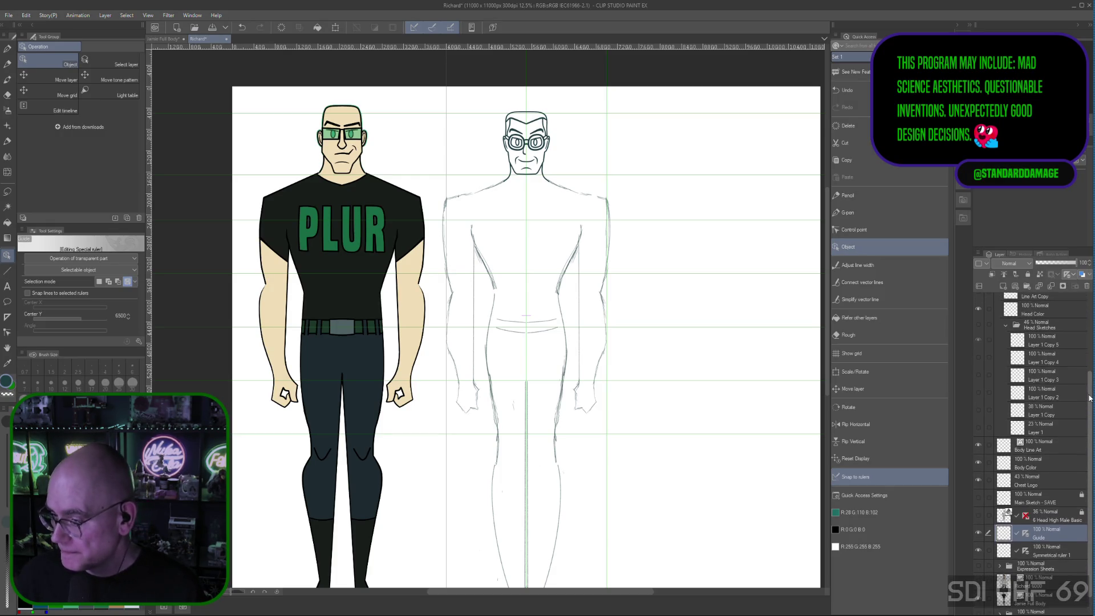
scroll(1078, 357, up, 3)
scroll(1078, 357, up, 1)
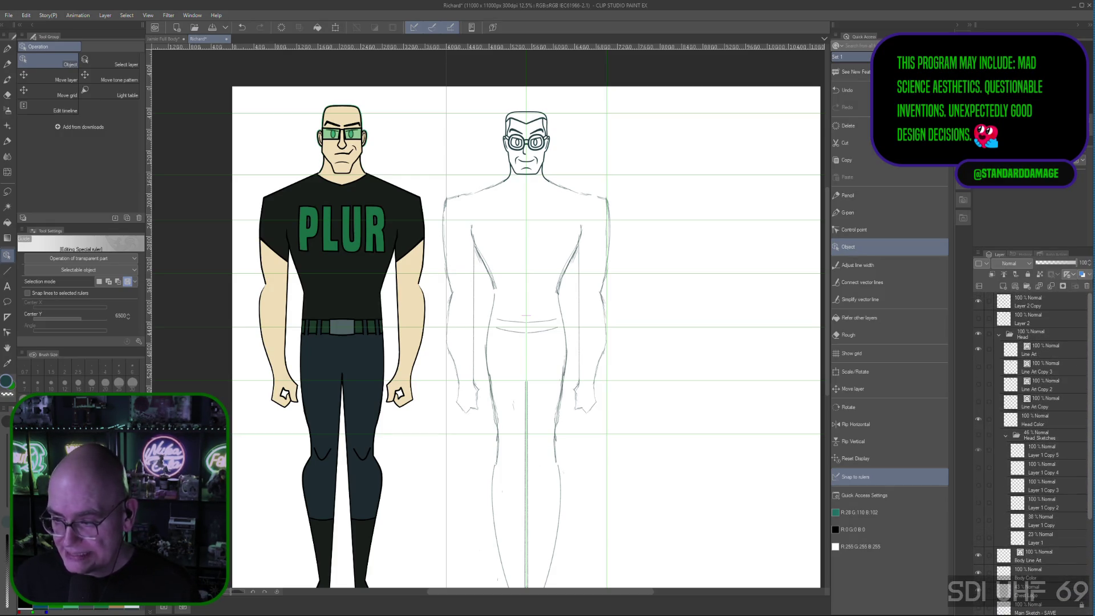
click(1043, 301)
right_click(1045, 298)
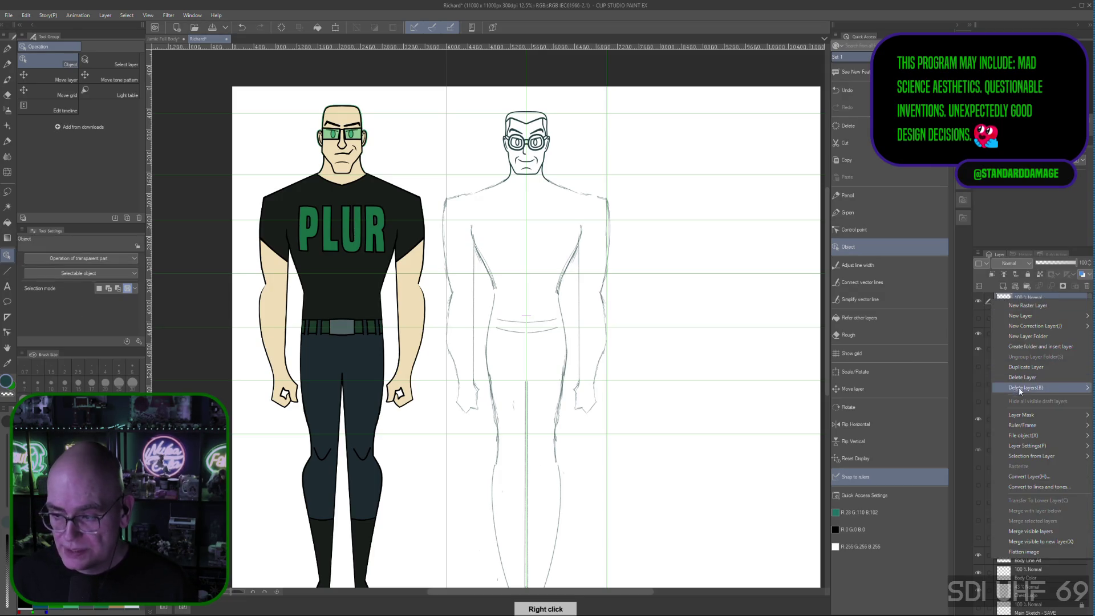
click(1033, 368)
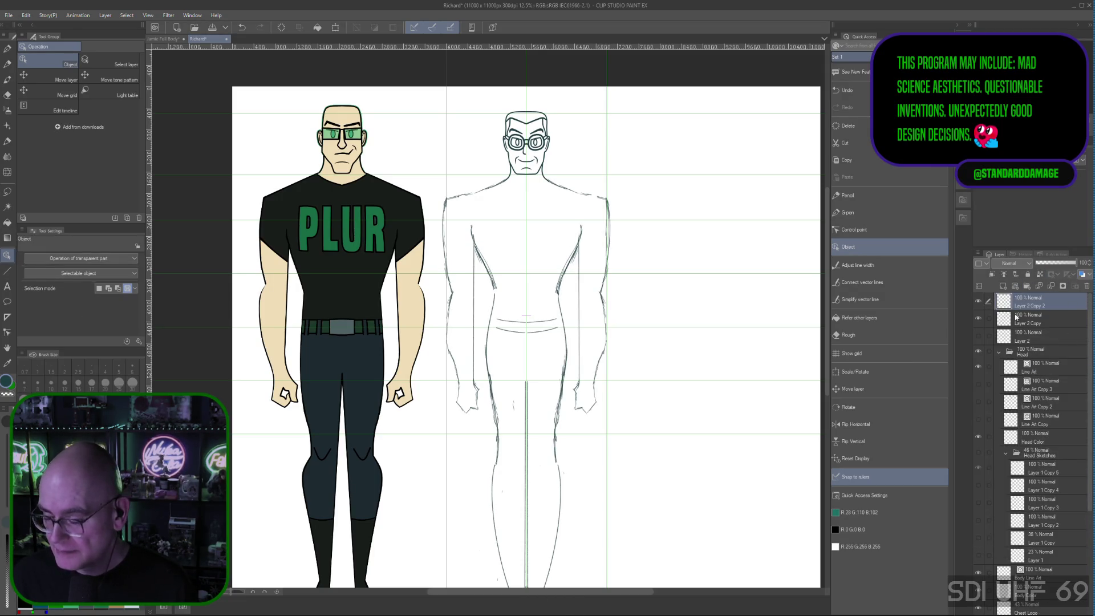
click(977, 317)
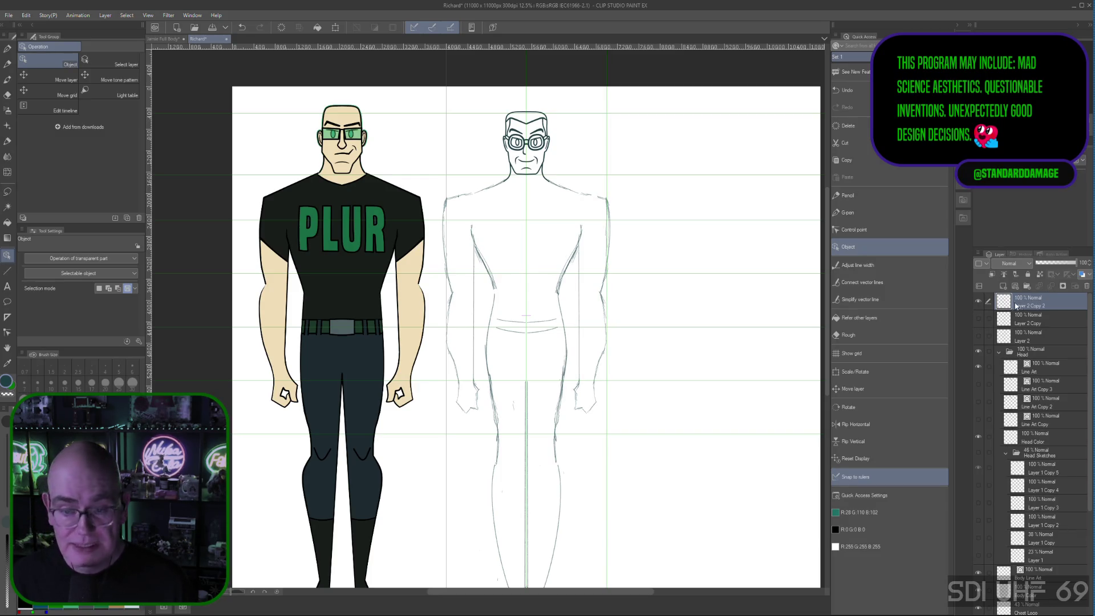
click(865, 374)
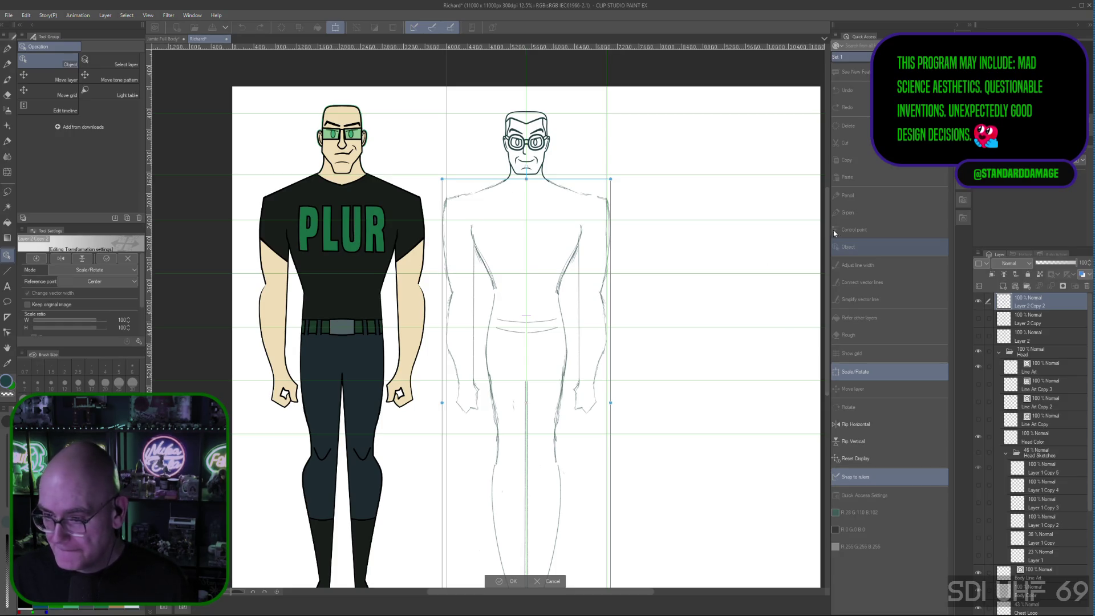
Shrink the body sketch with the bounding-box handles to about 63% and confirm applying it
scroll(829, 242, down, 3)
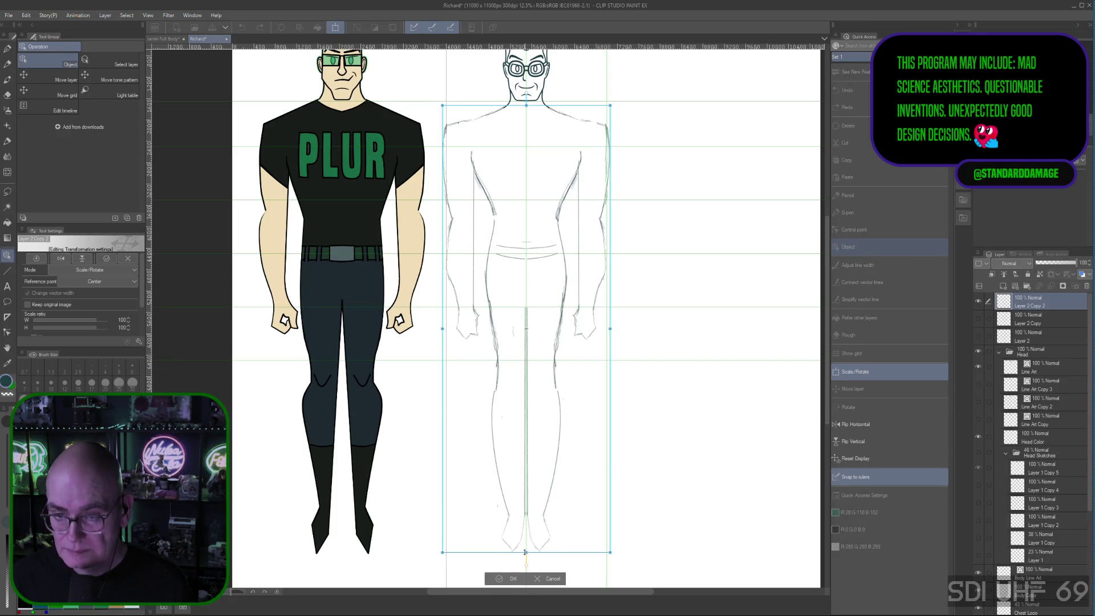
drag(525, 555, 526, 379)
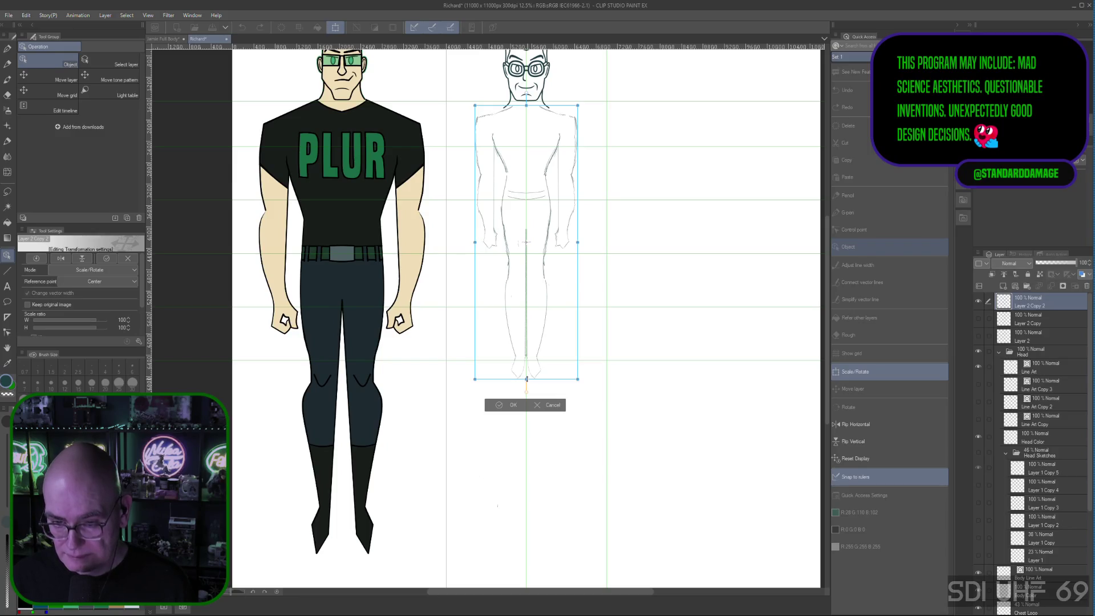
drag(526, 379, 527, 383)
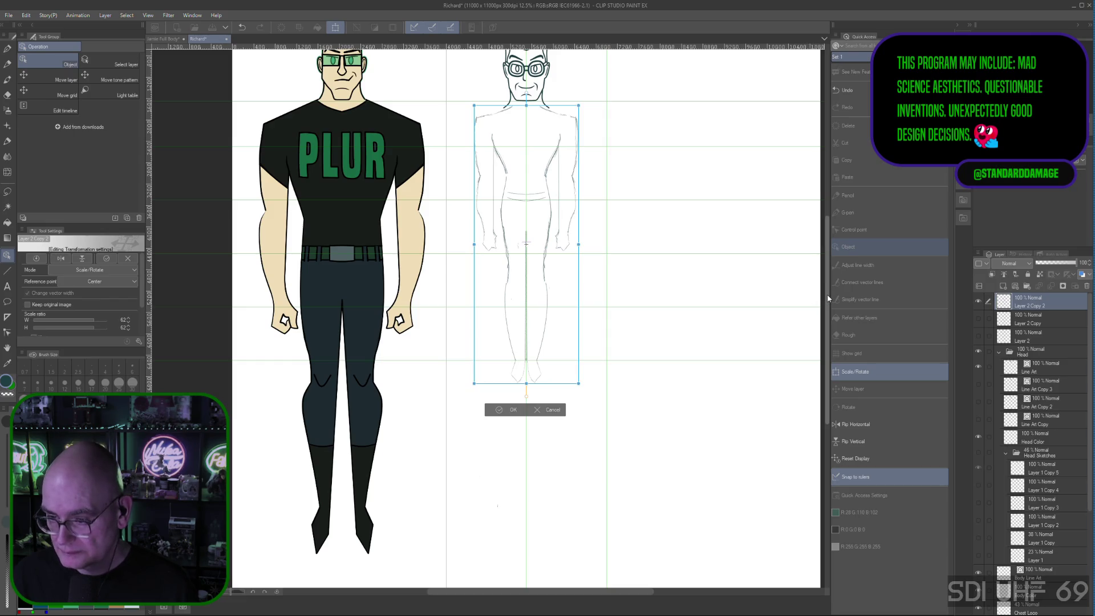
drag(826, 296, 822, 264)
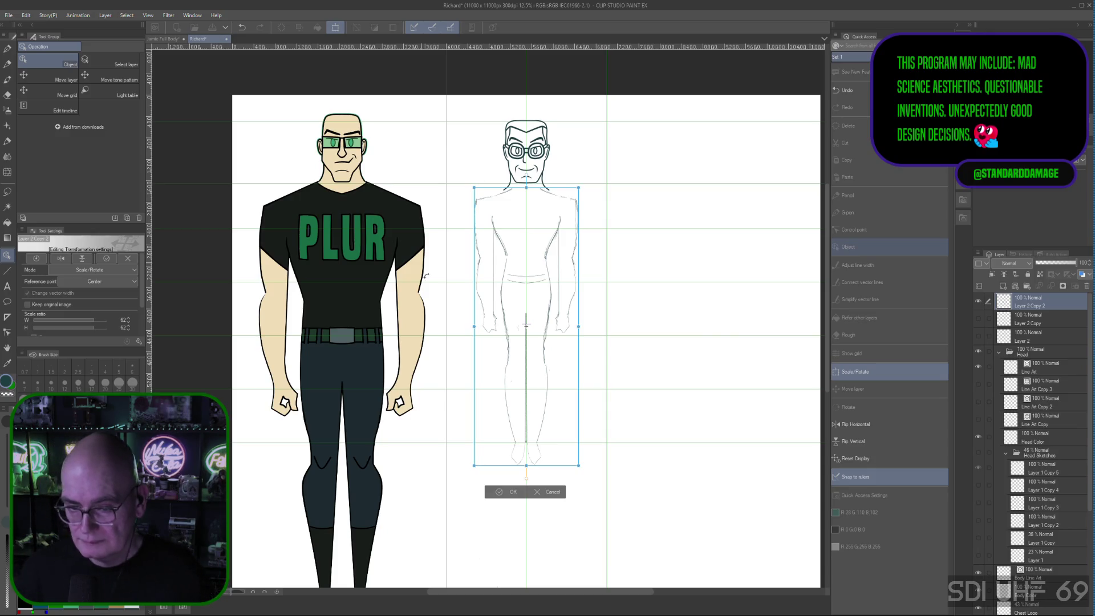
drag(473, 327, 496, 330)
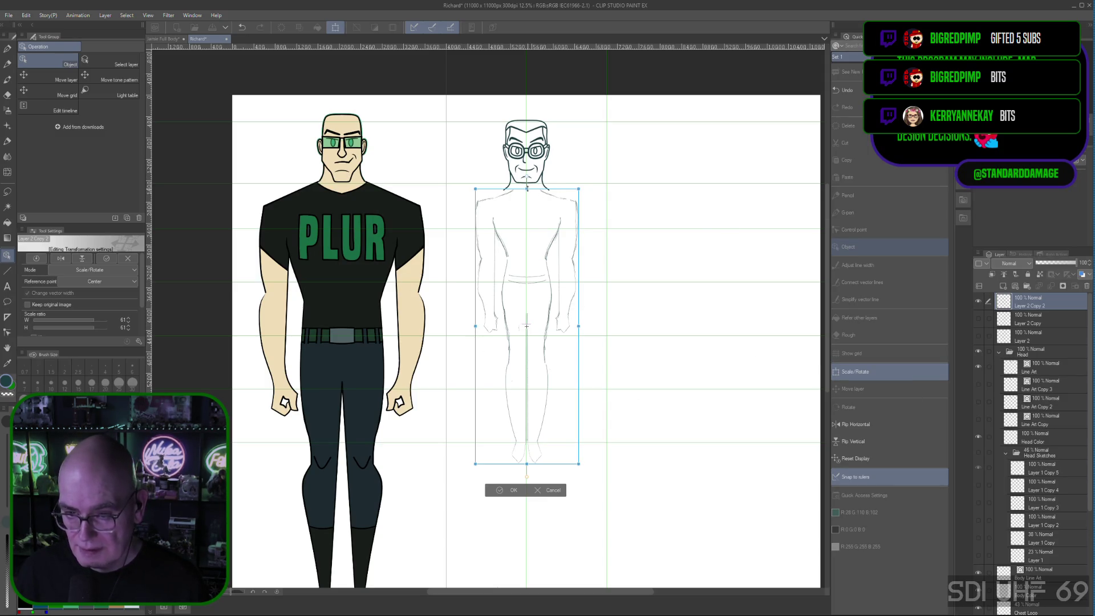
drag(526, 326, 527, 330)
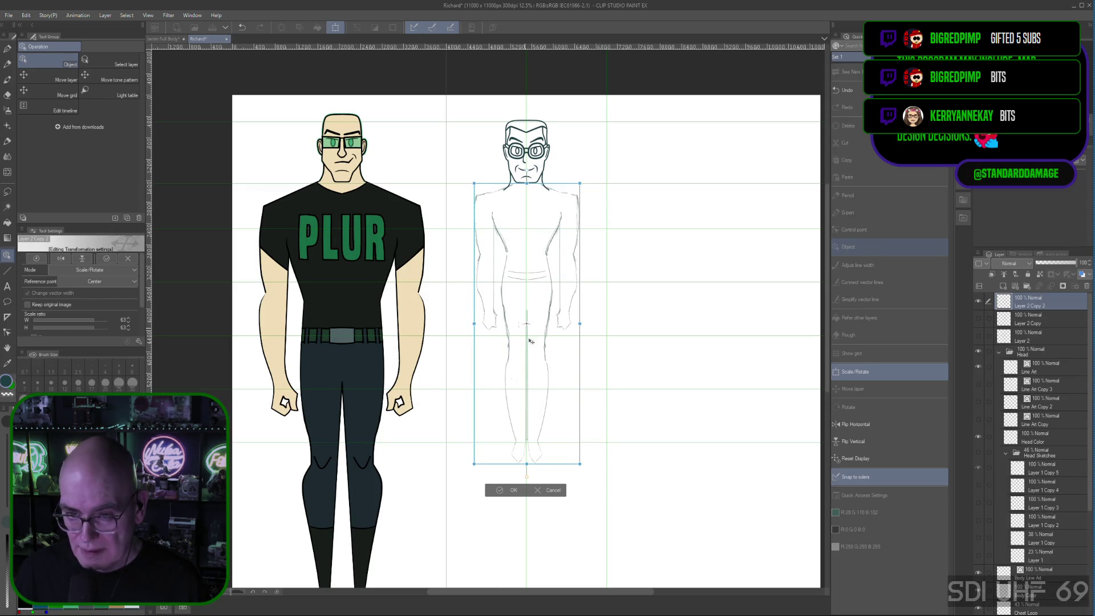
drag(526, 464, 526, 465)
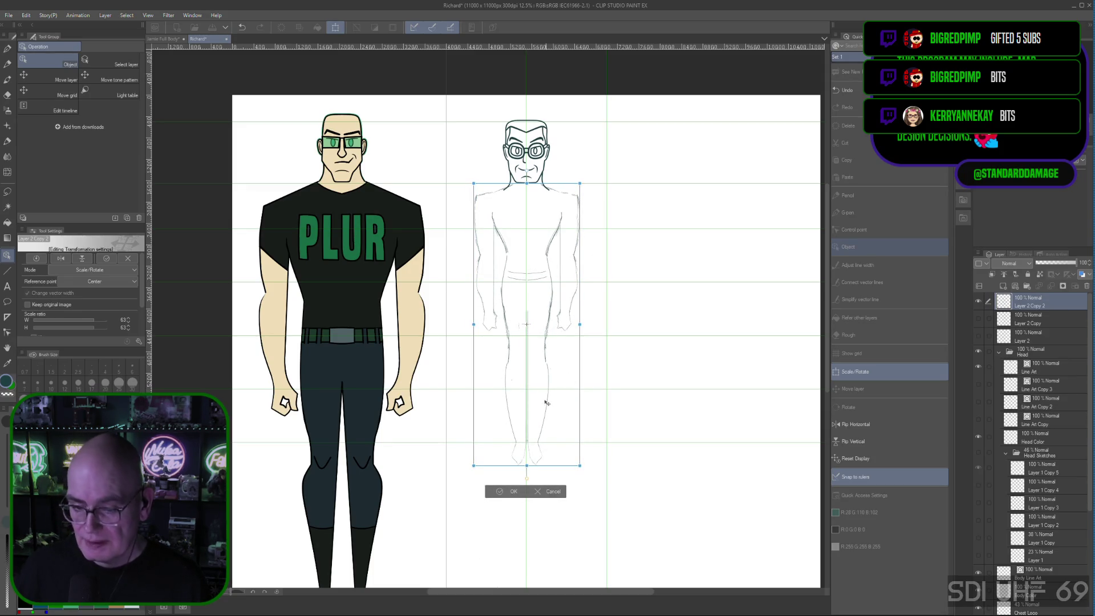
drag(527, 467, 526, 464)
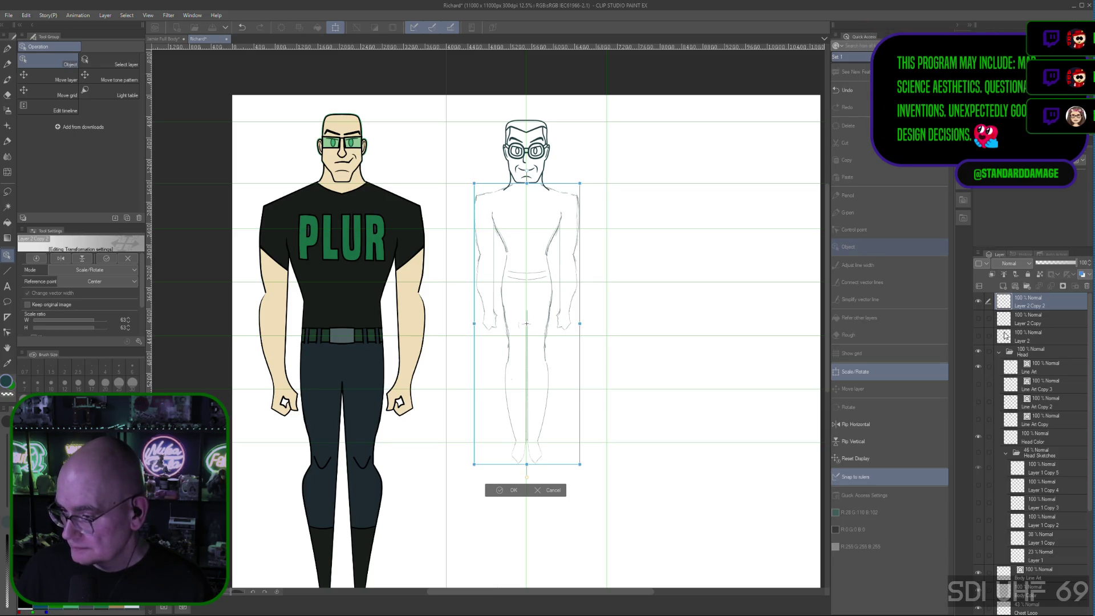
click(1032, 313)
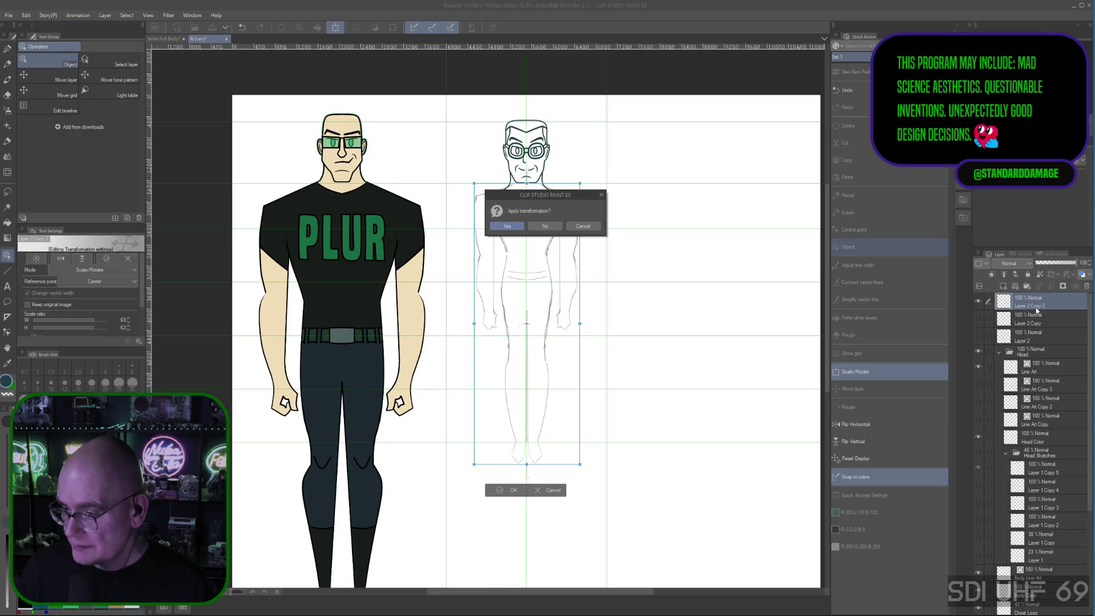
click(505, 226)
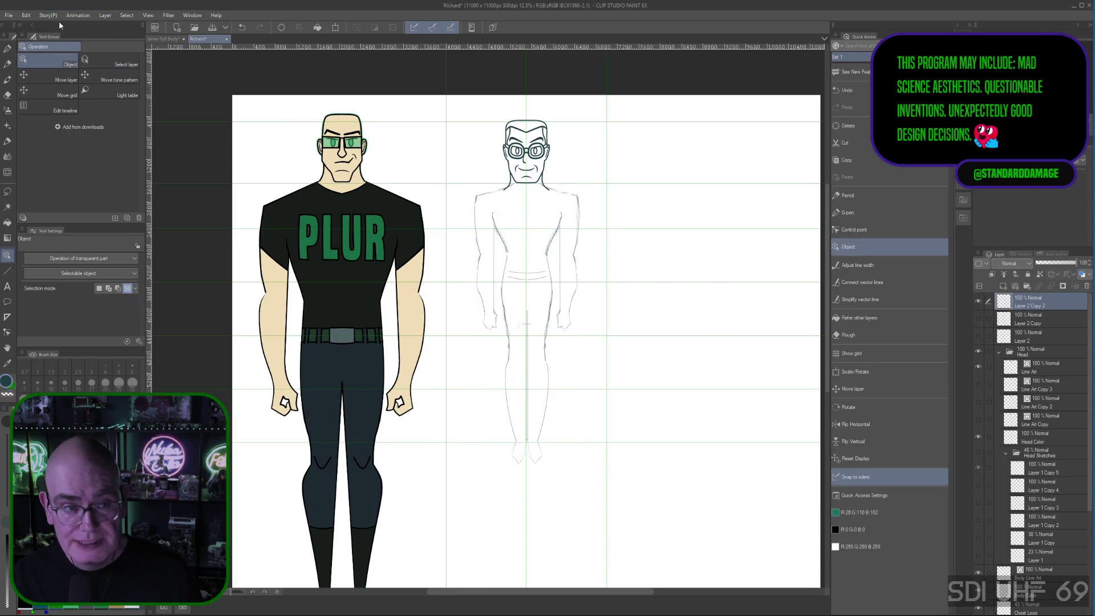
click(26, 16)
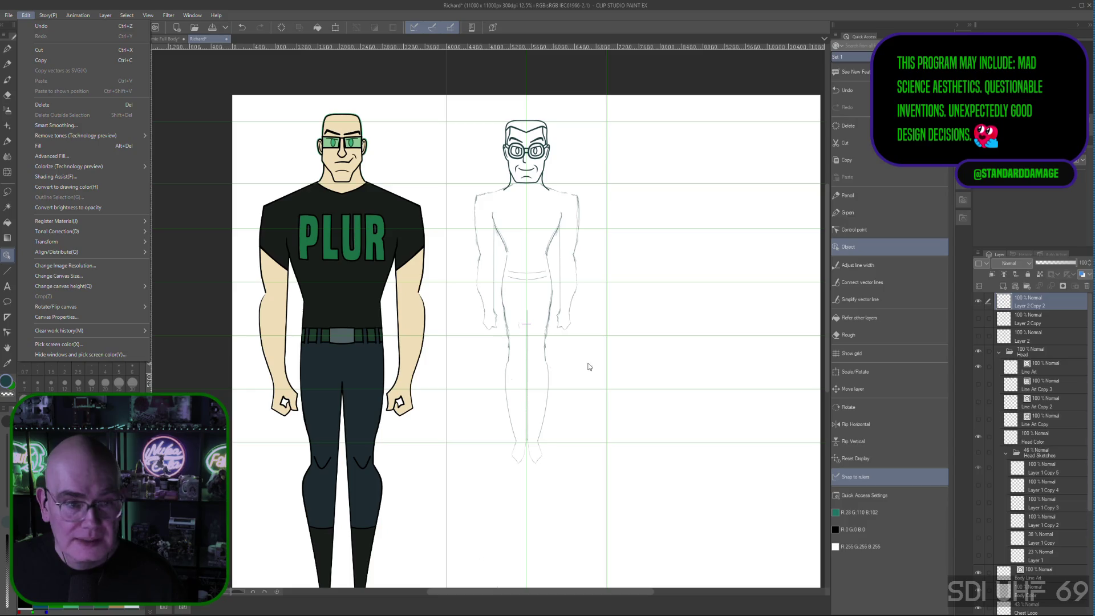
Free Transform the body sketch, widening it left and right to about 150%, then apply
mouse_move(67, 243)
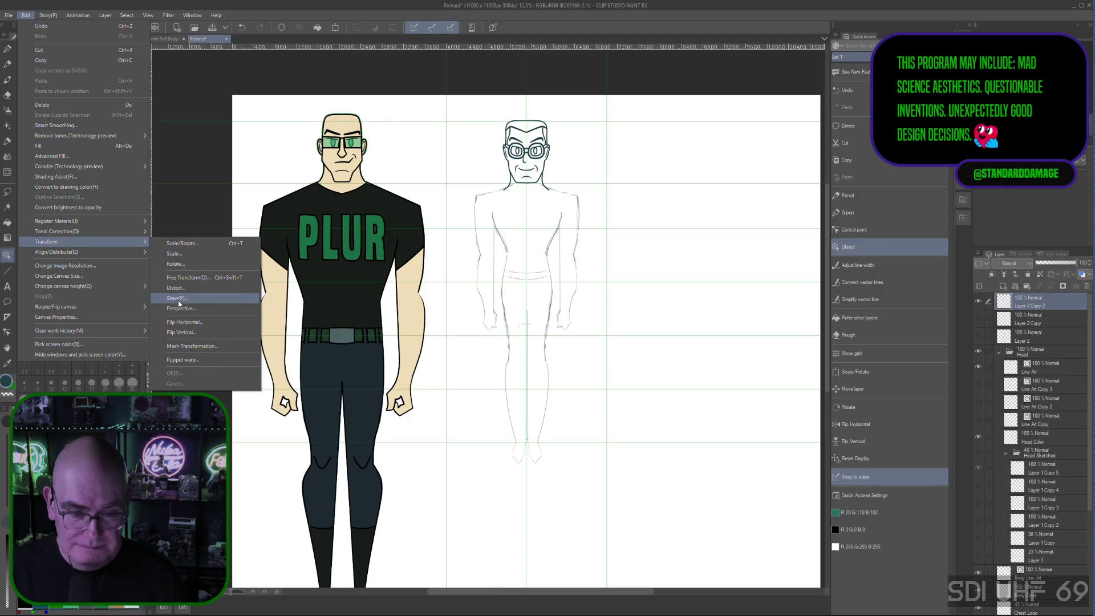
click(185, 278)
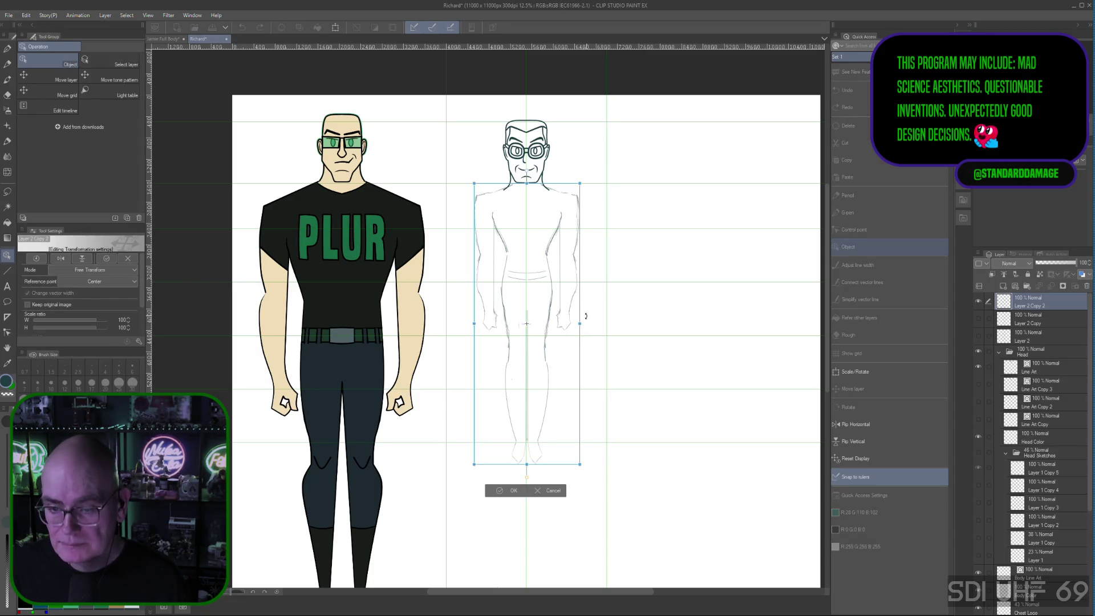
drag(580, 324, 604, 326)
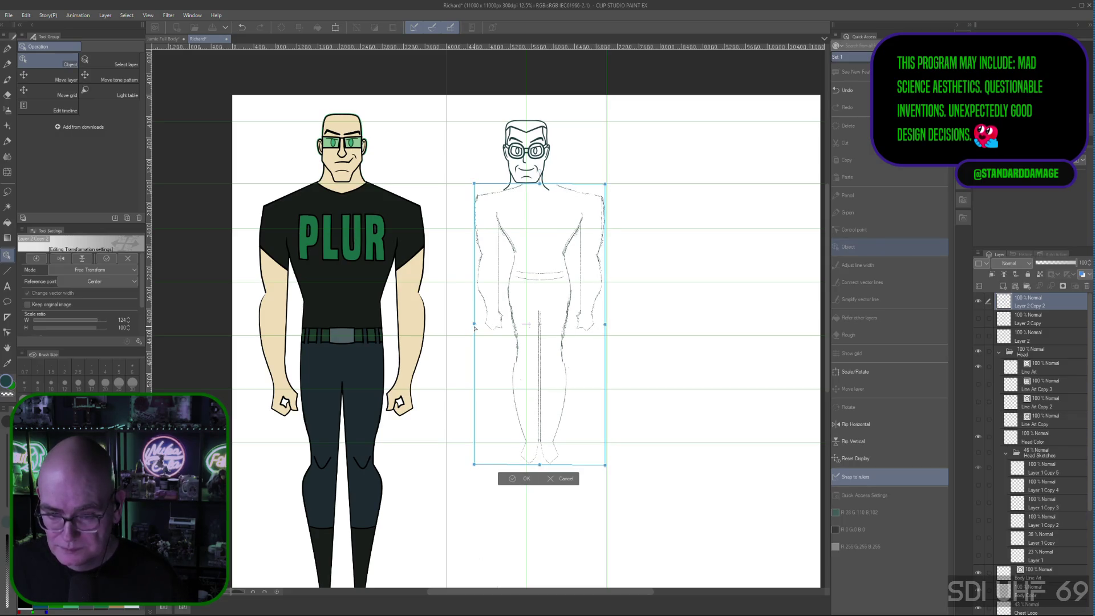
drag(474, 325, 448, 327)
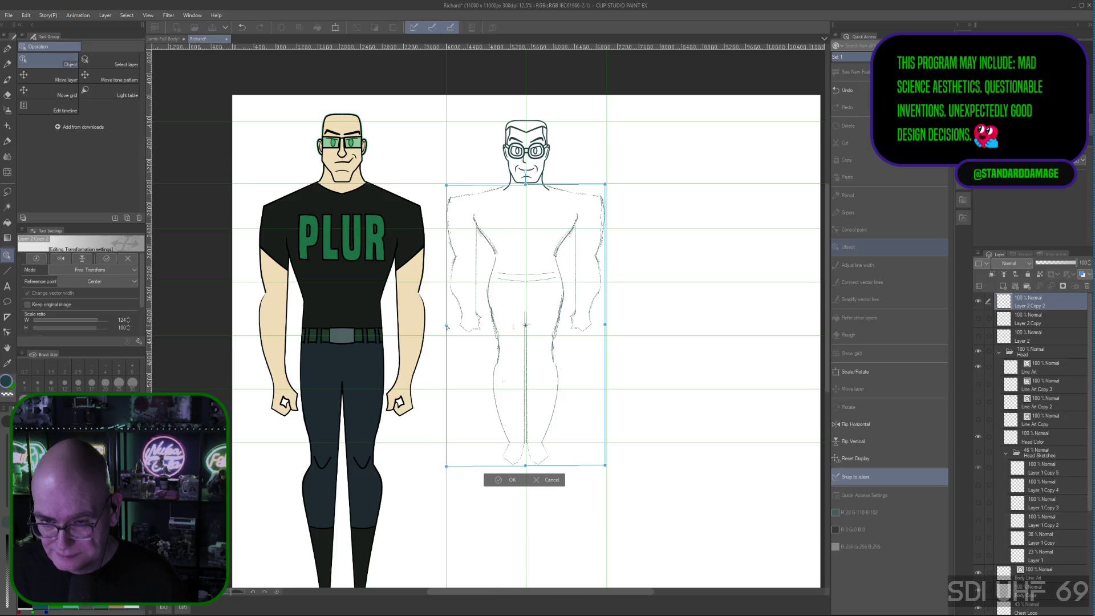
drag(447, 327, 447, 326)
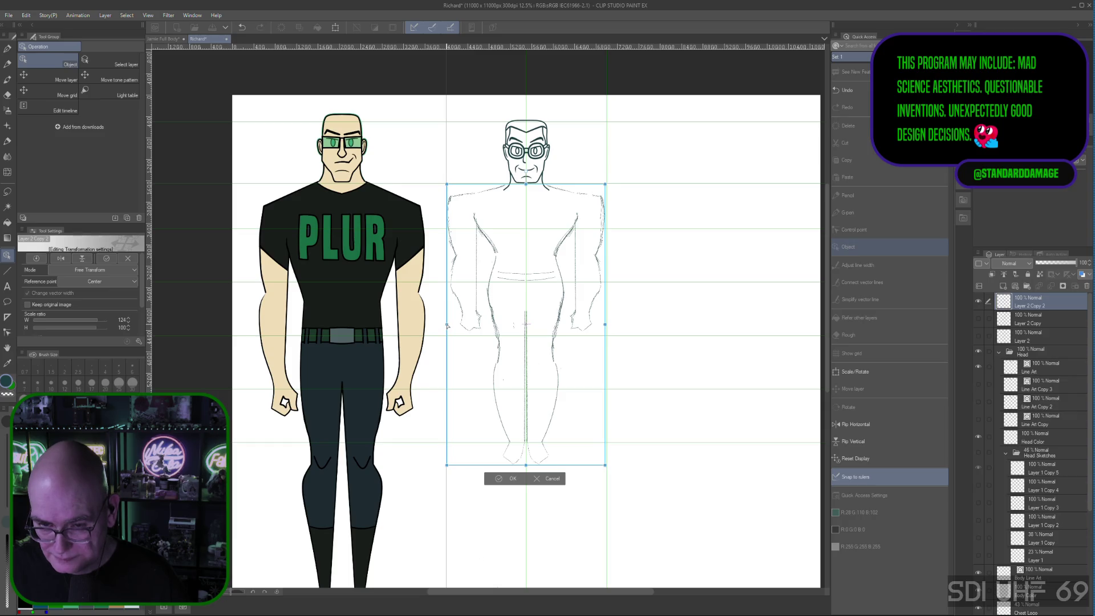
drag(525, 464, 526, 466)
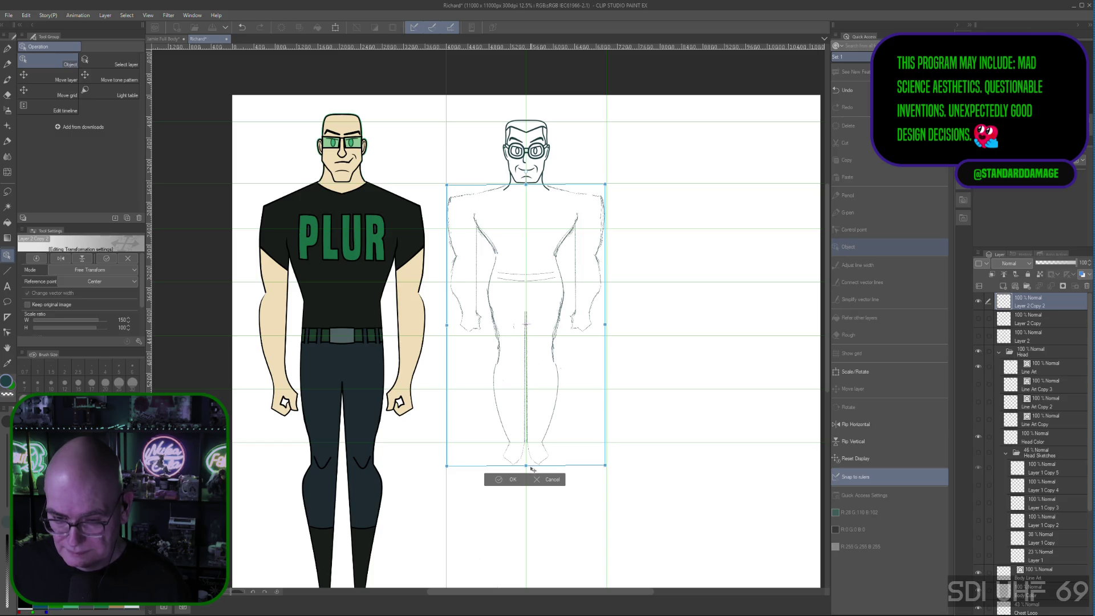
drag(526, 466, 526, 467)
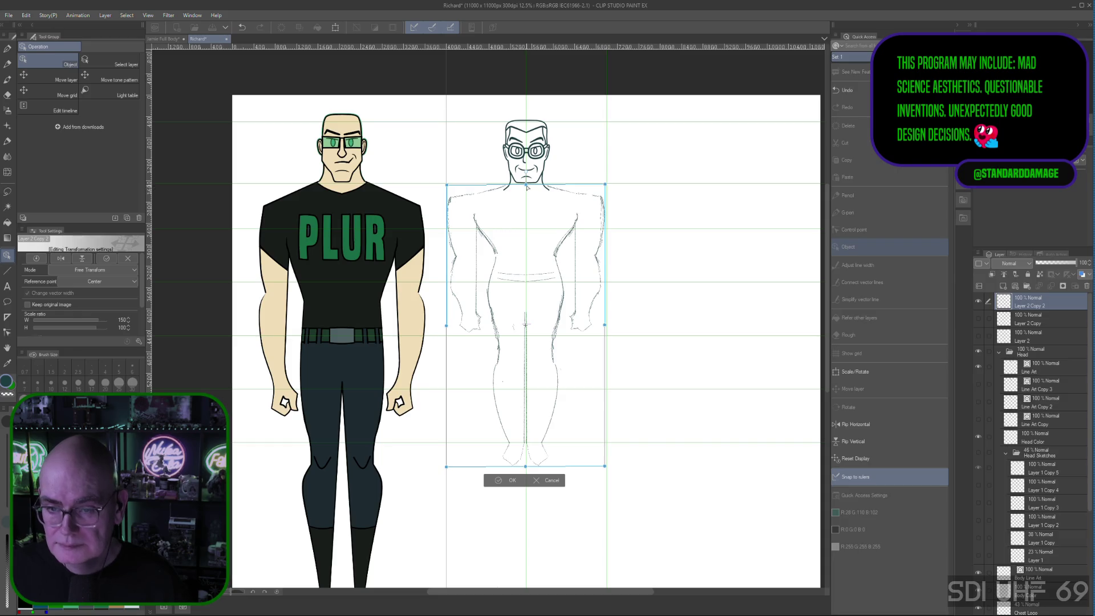
drag(526, 186, 530, 187)
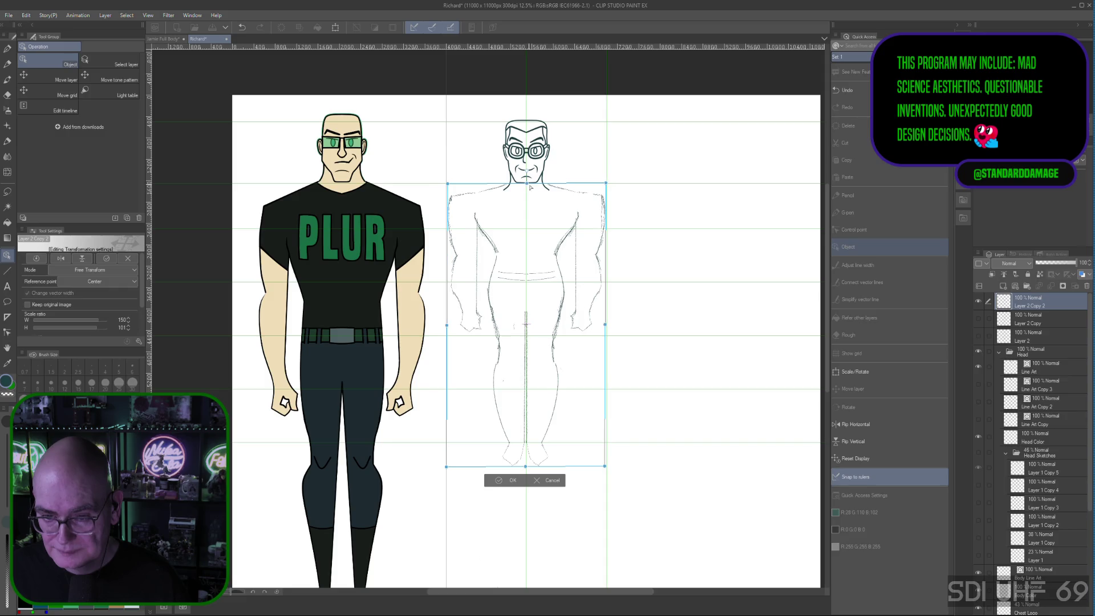
click(519, 481)
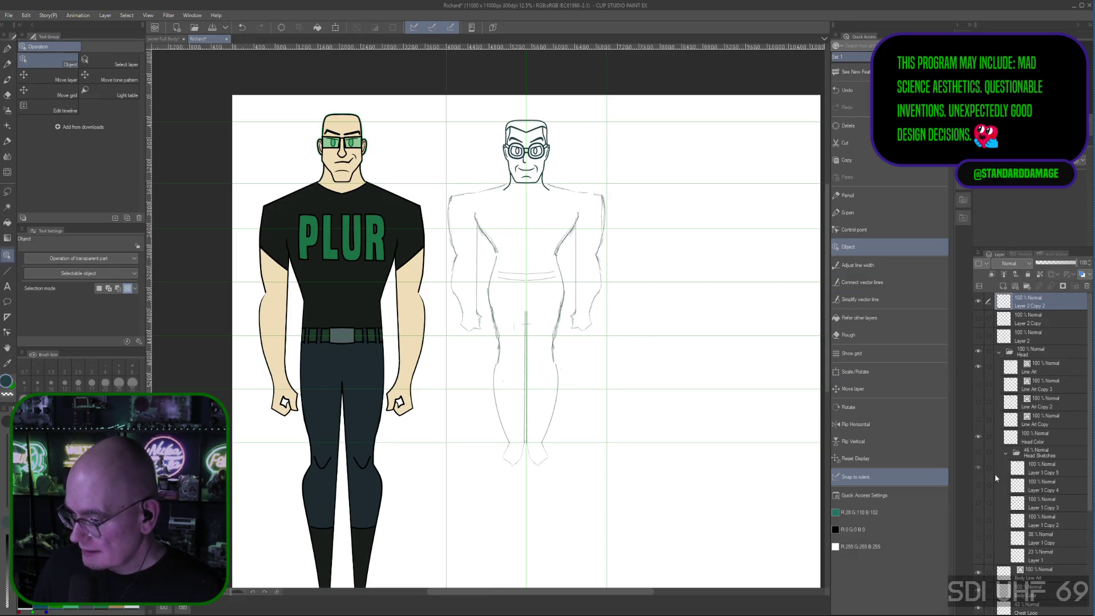
Hide the coloured reference character layer and collapse the Head folder
scroll(1070, 407, down, 5)
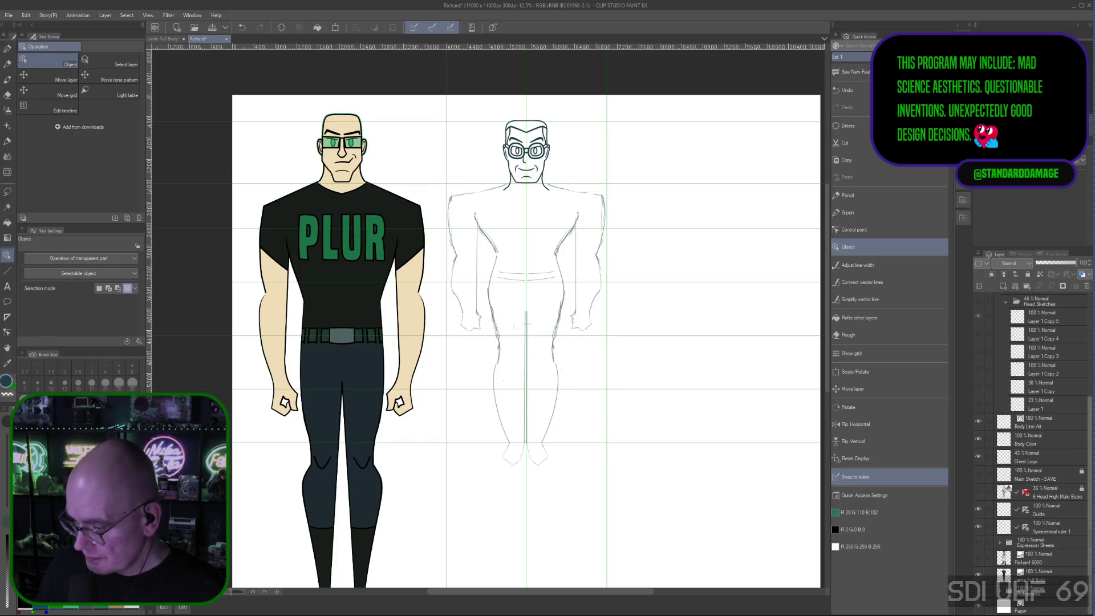
click(979, 576)
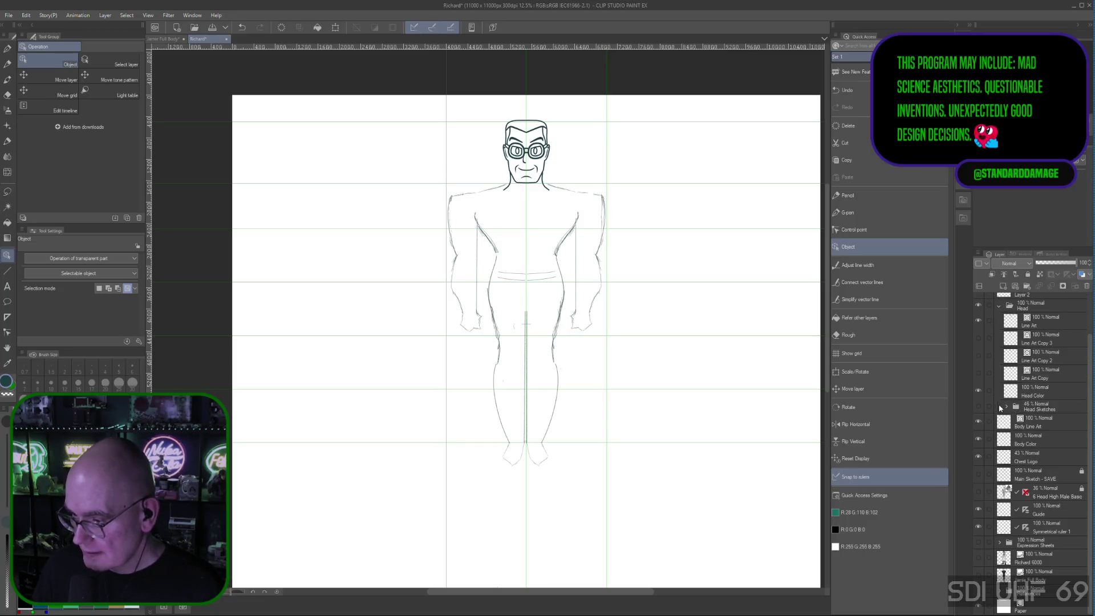
click(998, 305)
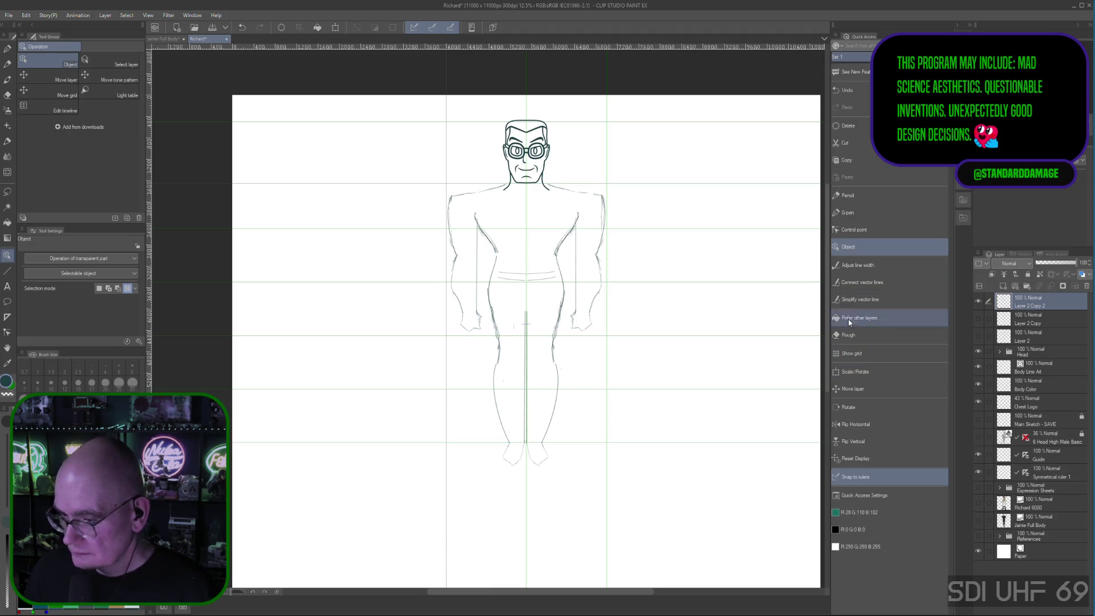
click(26, 15)
mouse_move(108, 242)
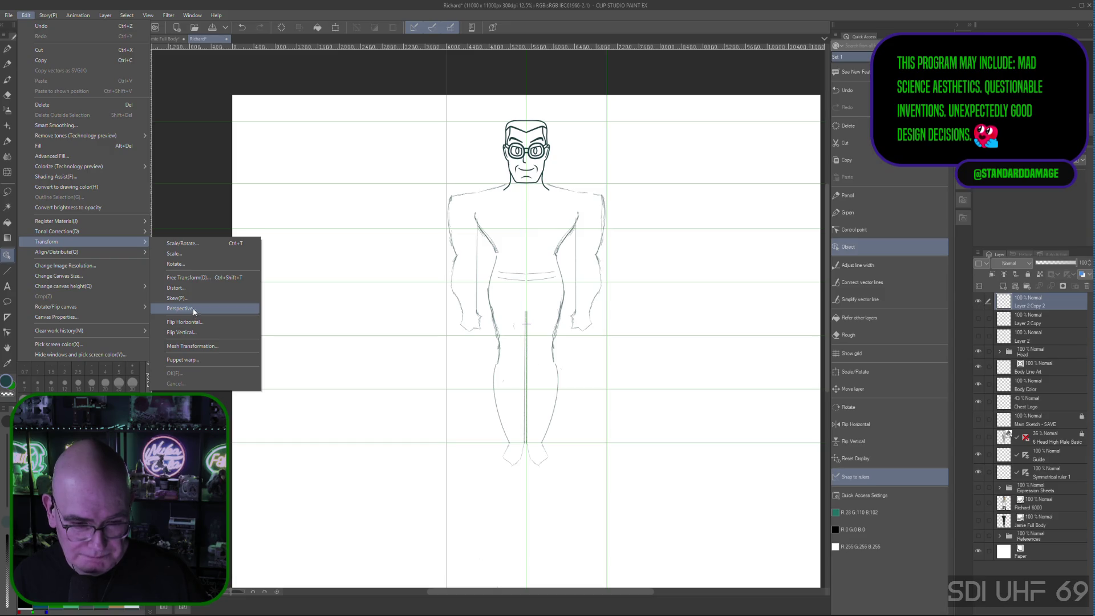
Free Transform the body sketch again, evening its left and right sides around the centre line
click(197, 279)
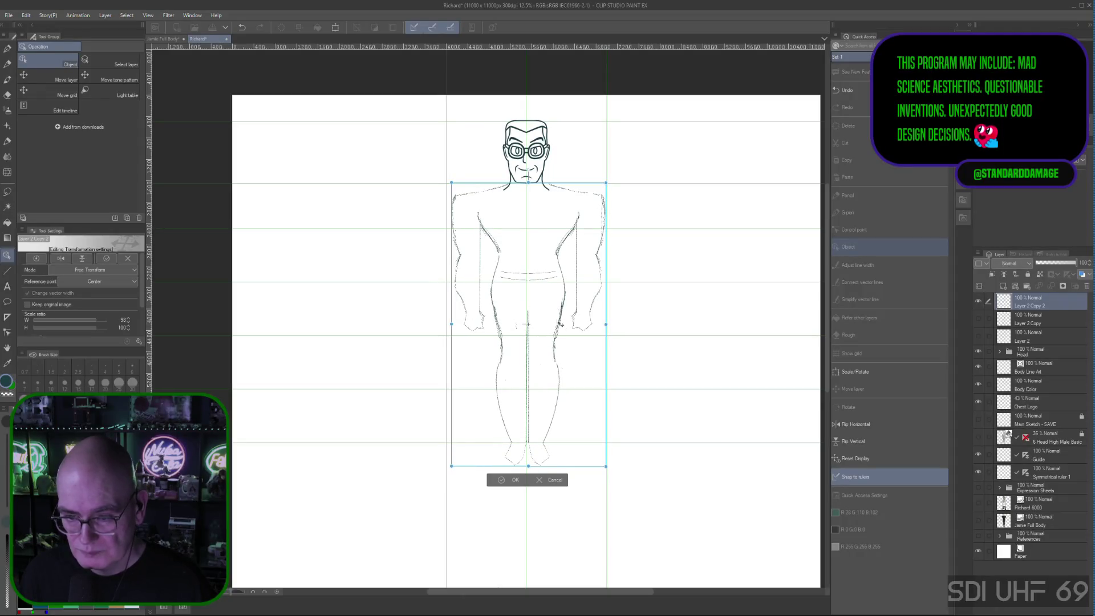
drag(606, 324, 602, 325)
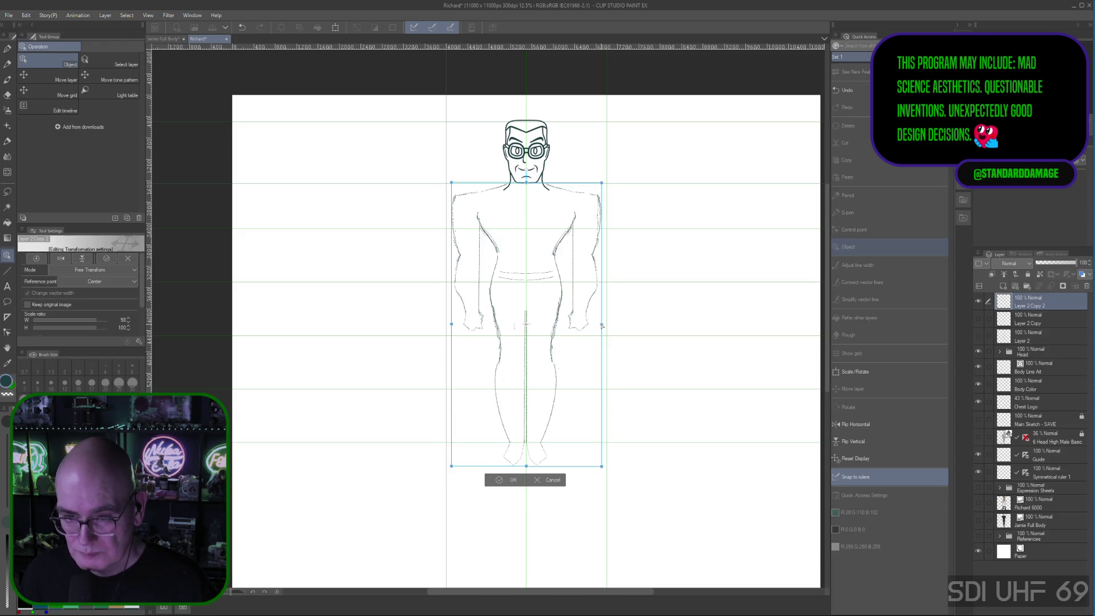
drag(602, 326, 606, 327)
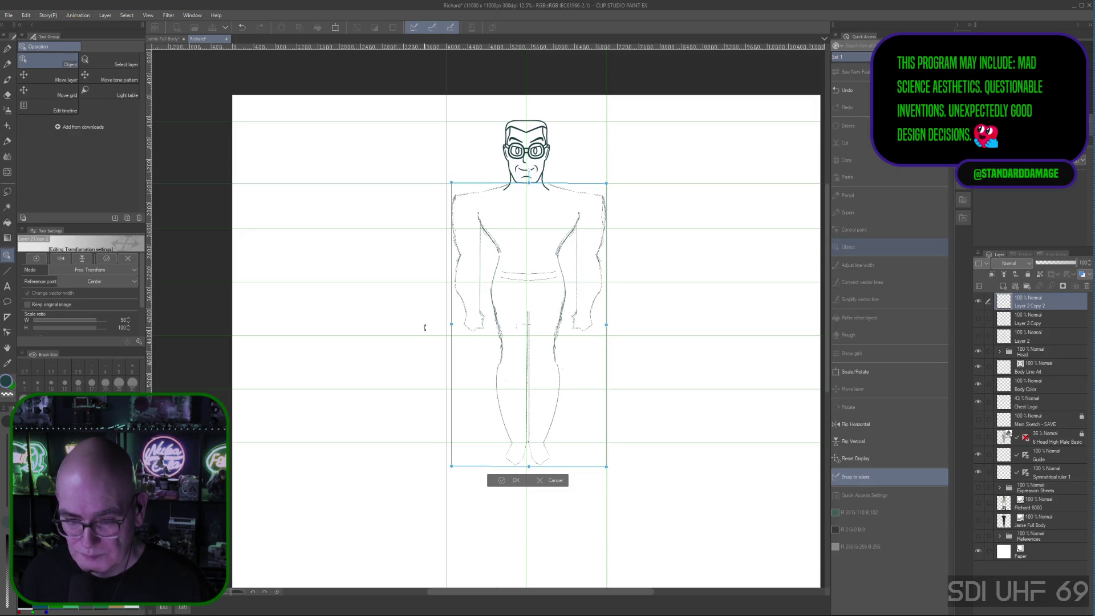
drag(451, 325, 447, 326)
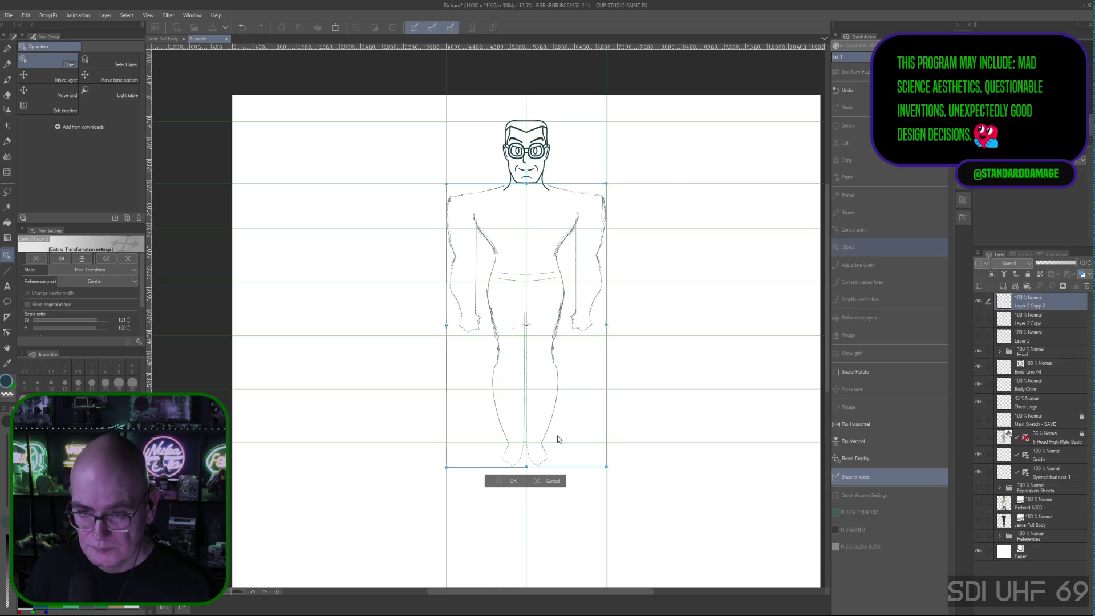
key(Return)
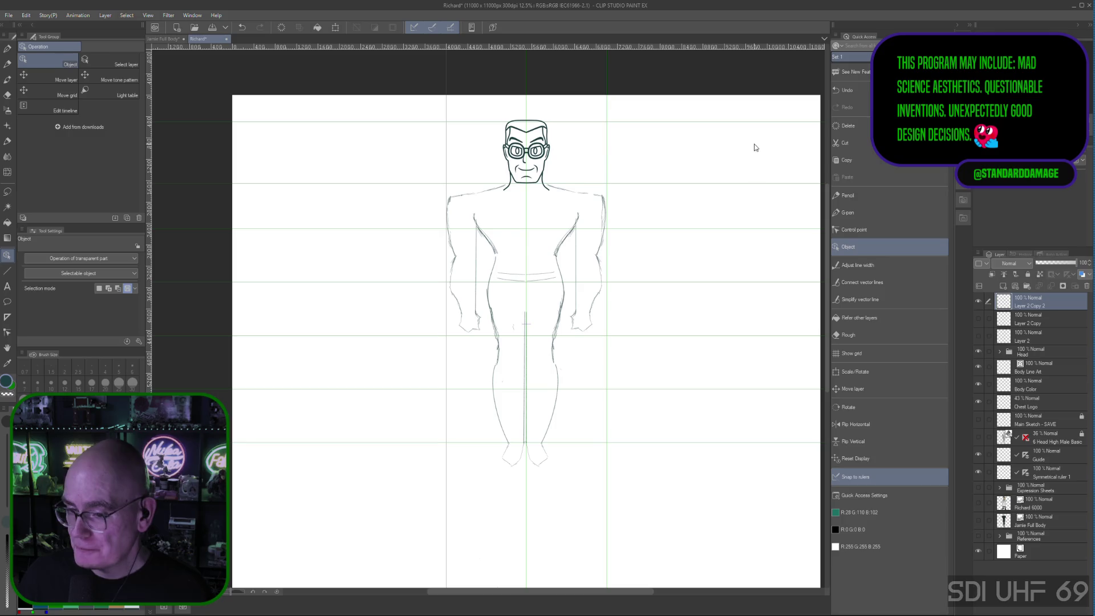
Duplicate the body sketch layer and hide the original copy
right_click(1042, 302)
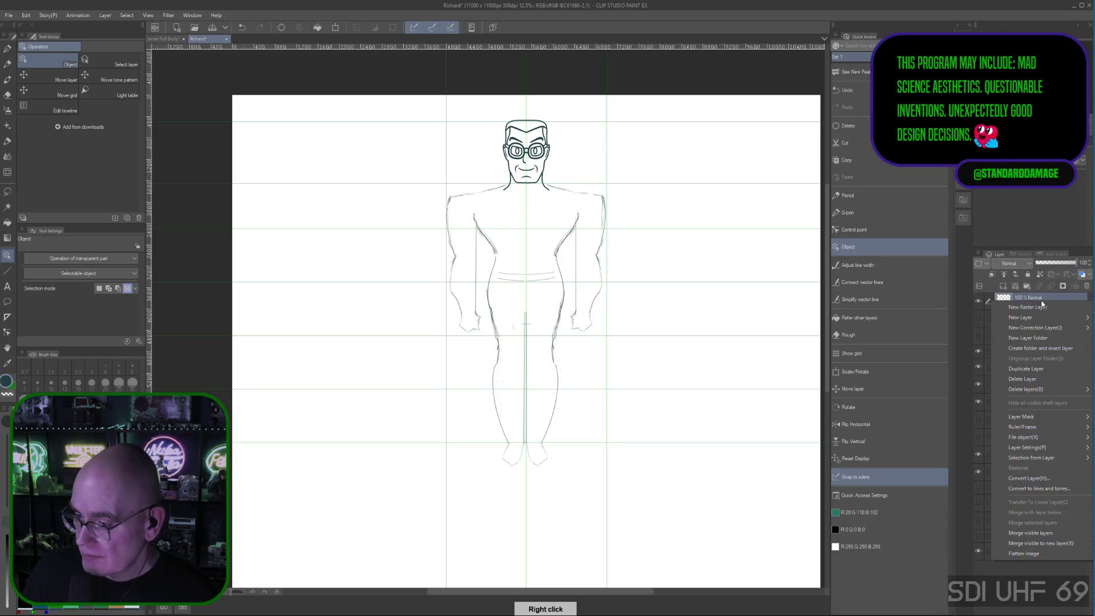
click(1026, 369)
click(980, 322)
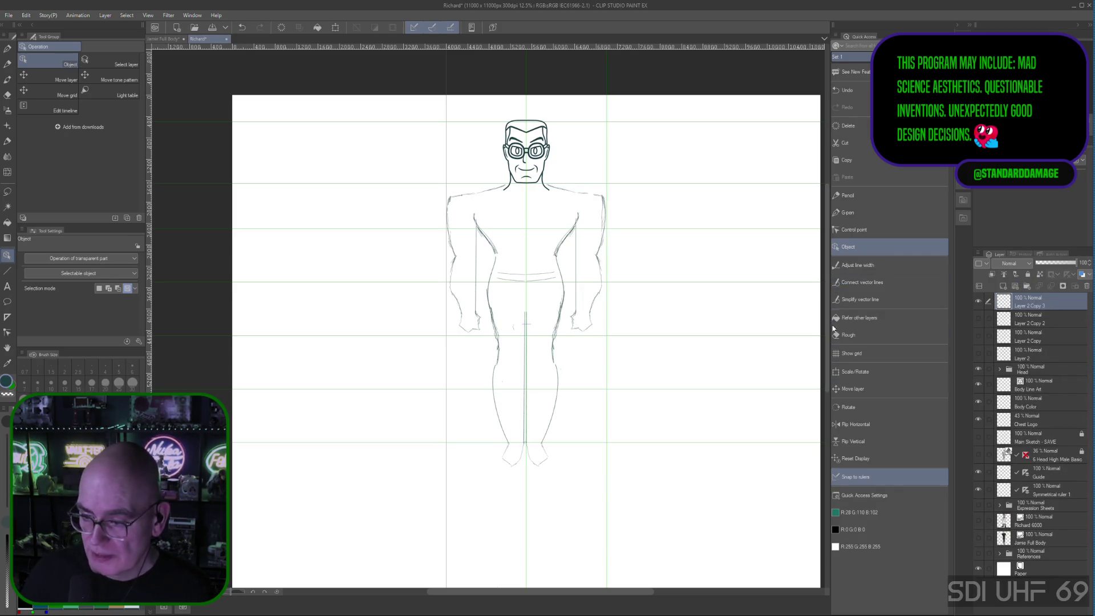
Erase the stray left inner-arm stroke with the Rough eraser, then return to the Pencil
click(849, 334)
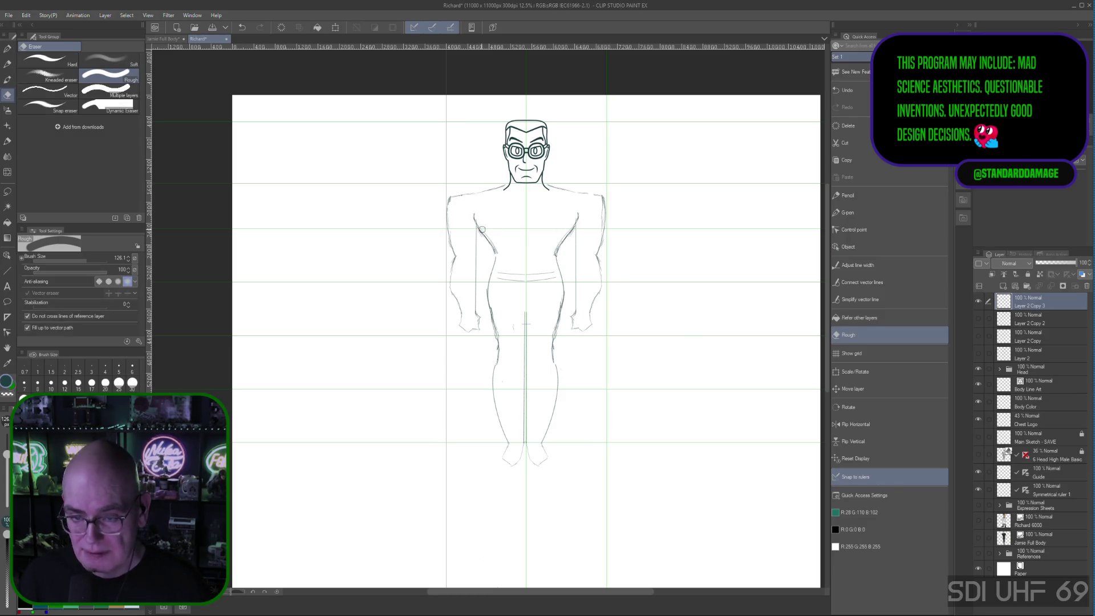
mouse_move(480, 229)
mouse_down()
mouse_move(499, 254)
mouse_move(567, 233)
mouse_up()
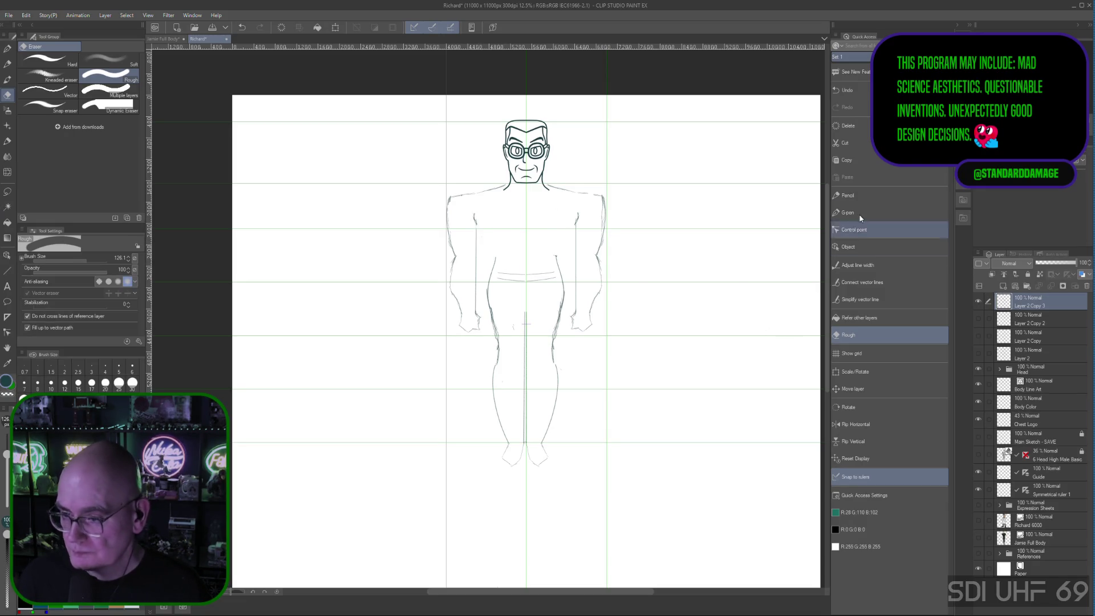
click(850, 195)
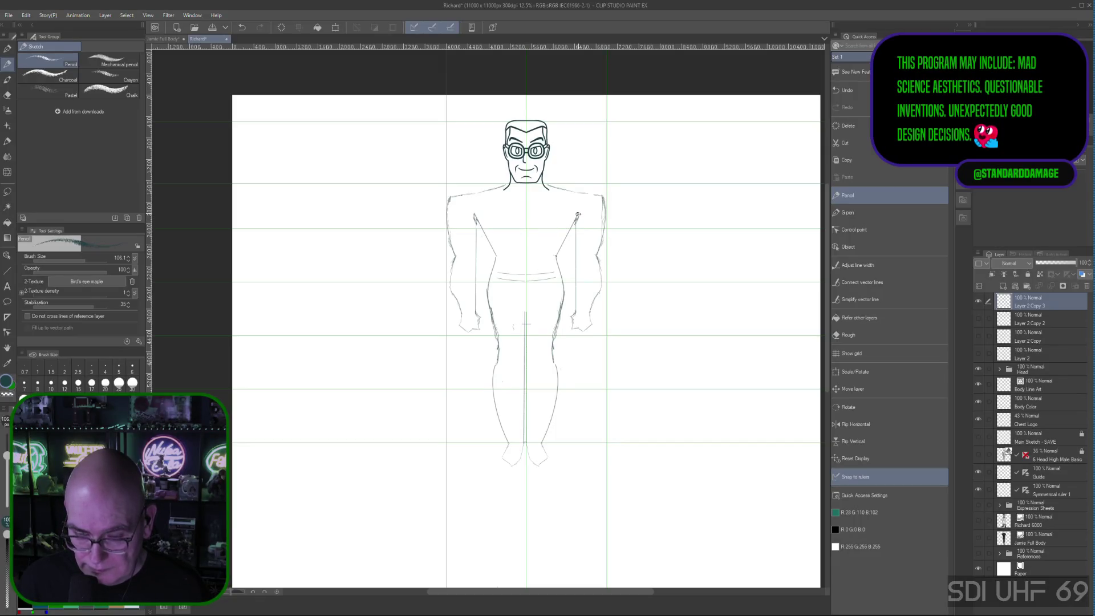
Redraw the armpit strokes and a straight mirrored inner-arm line down from the armpit
mouse_move(577, 215)
mouse_down()
mouse_move(571, 231)
mouse_move(577, 220)
mouse_up()
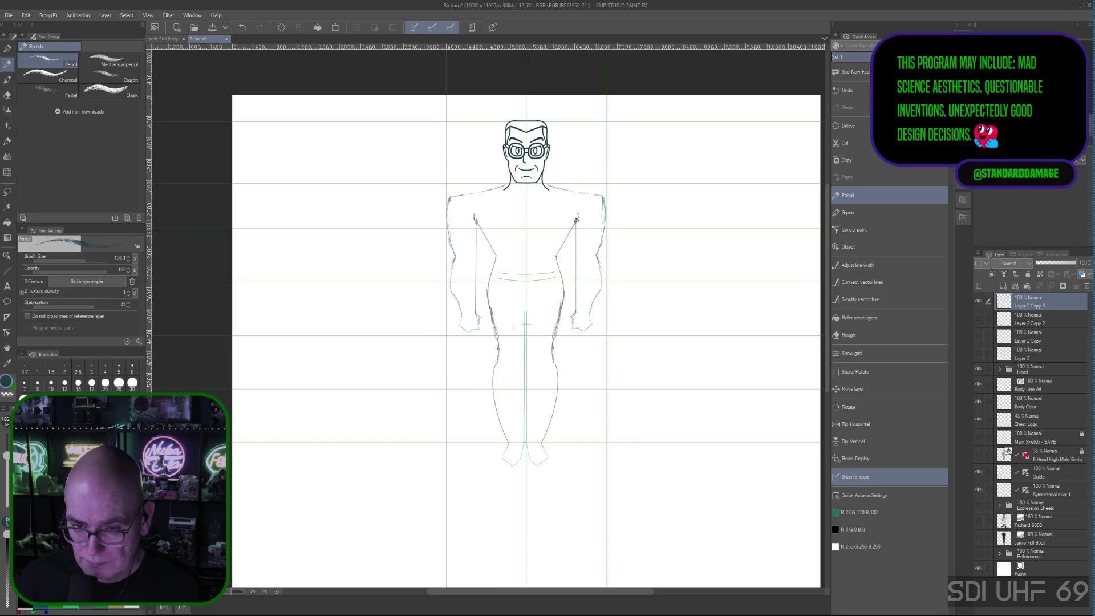
mouse_move(577, 219)
mouse_down()
mouse_move(553, 261)
mouse_move(564, 257)
mouse_up()
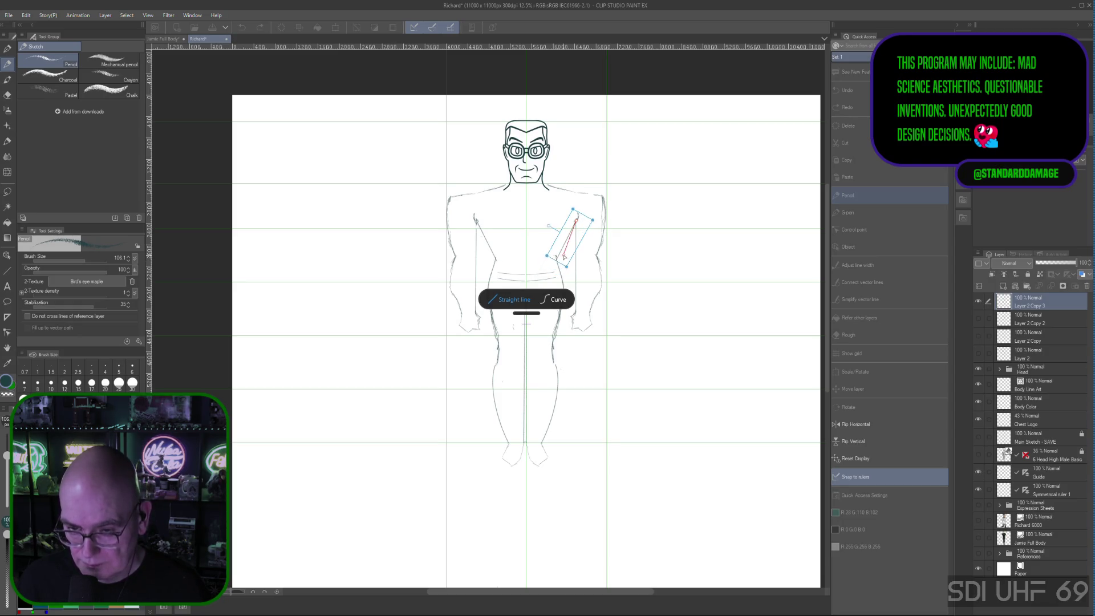
drag(564, 256, 558, 258)
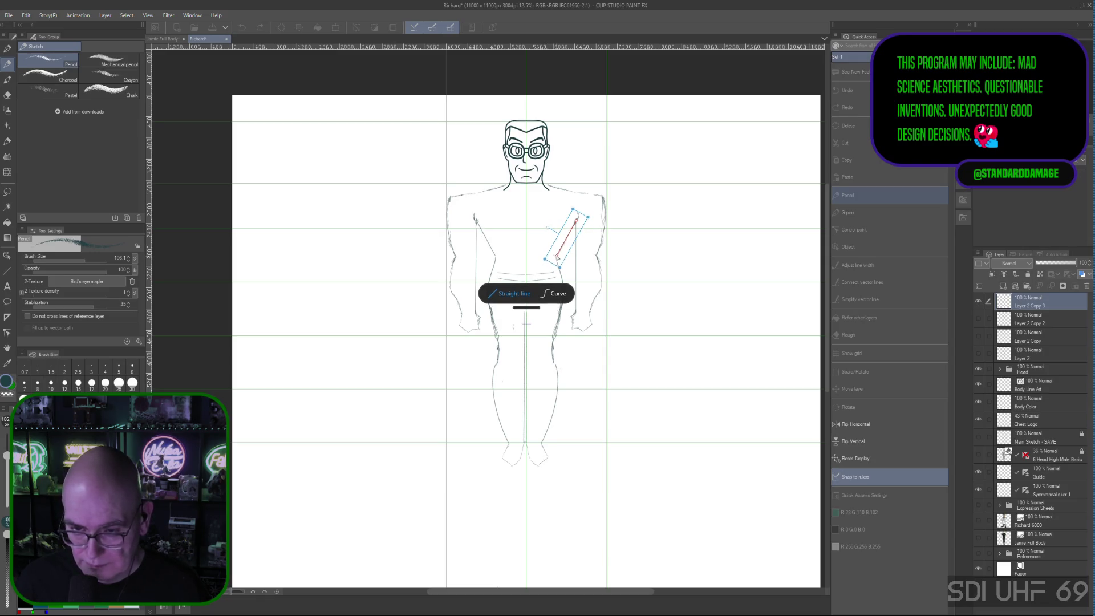
drag(558, 258, 557, 258)
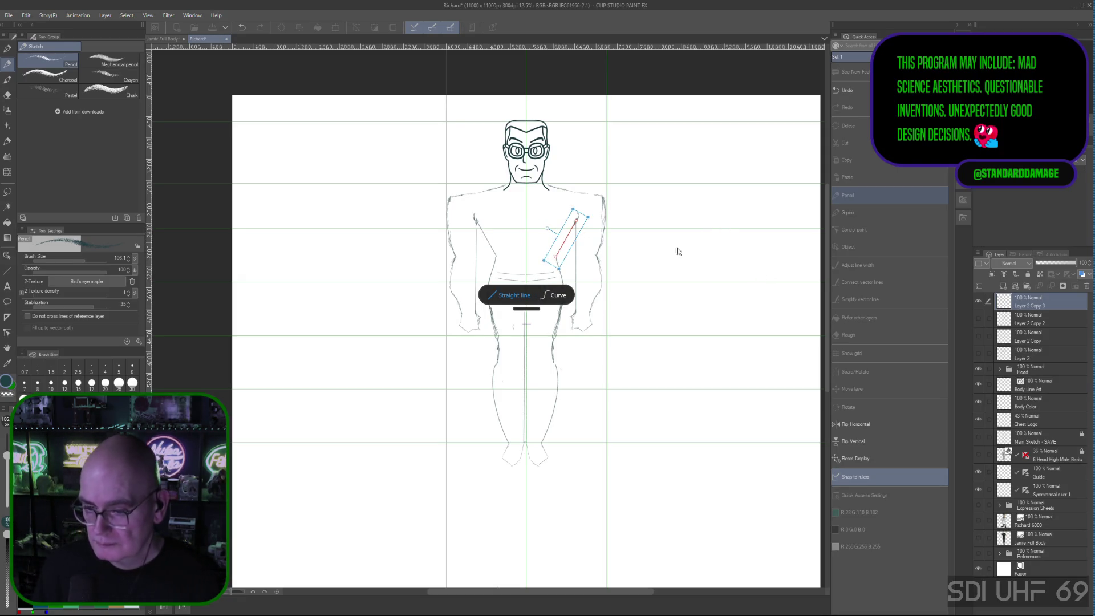
click(1032, 302)
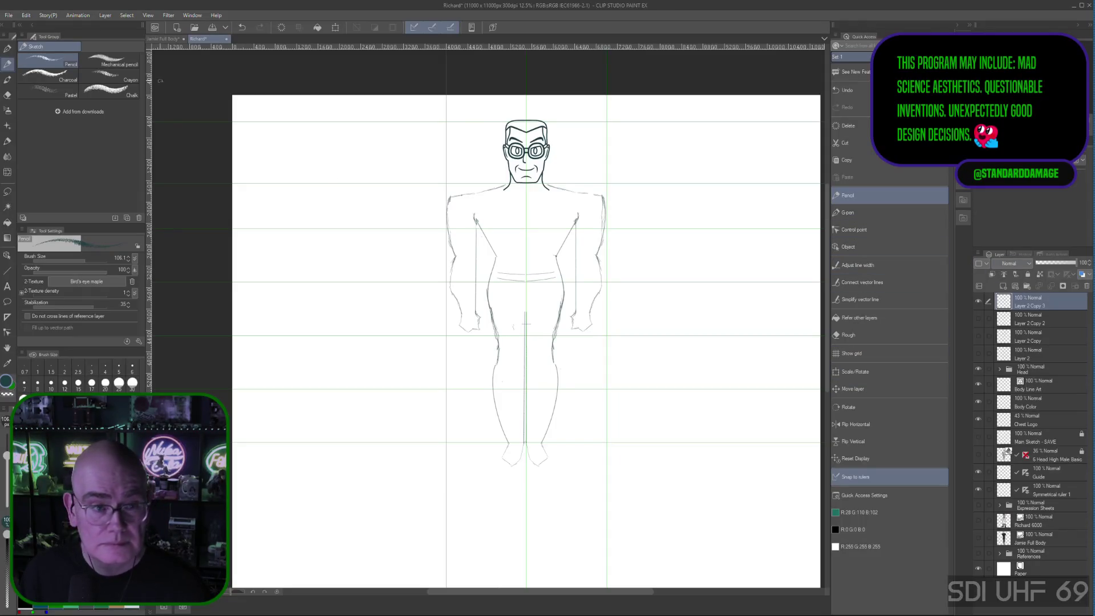
click(9, 16)
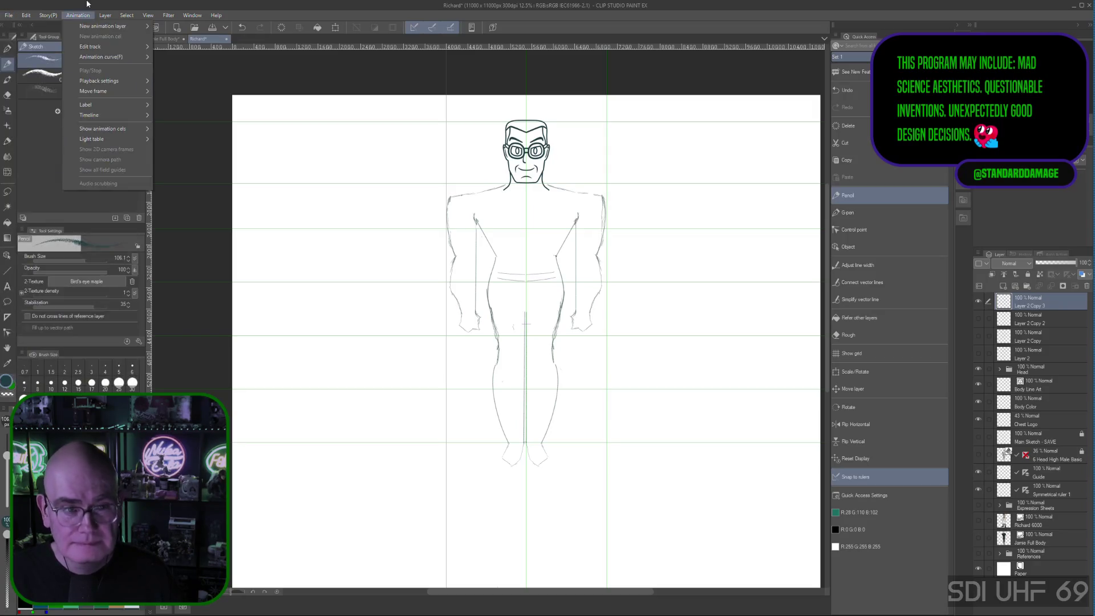
Free Transform the body sketch, pulling its left and right sides inward to narrow it
mouse_move(26, 14)
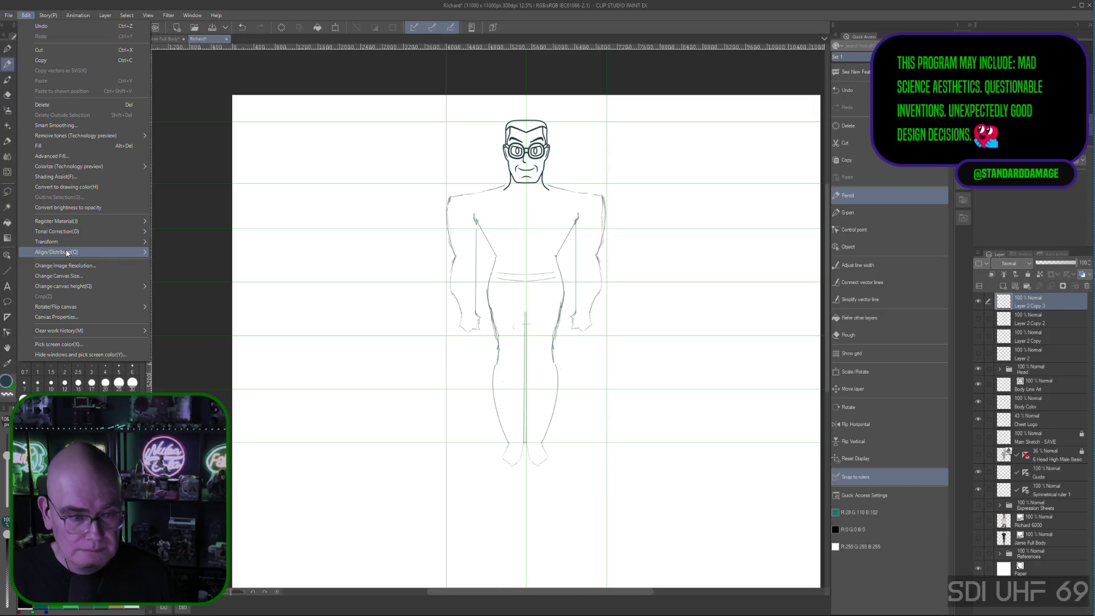
mouse_move(67, 241)
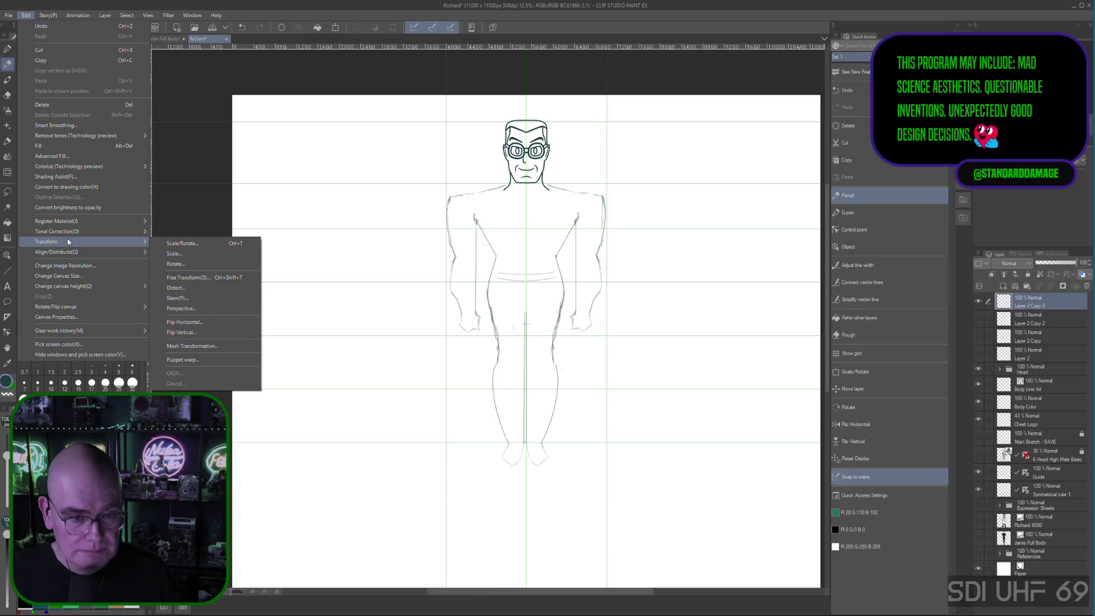
click(207, 278)
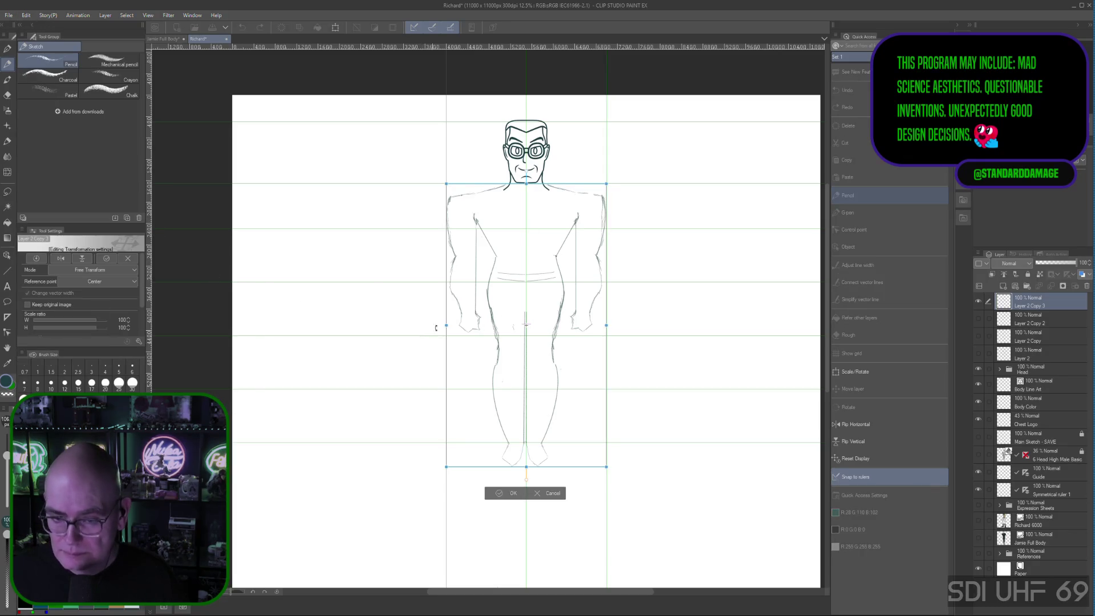
drag(446, 327, 452, 325)
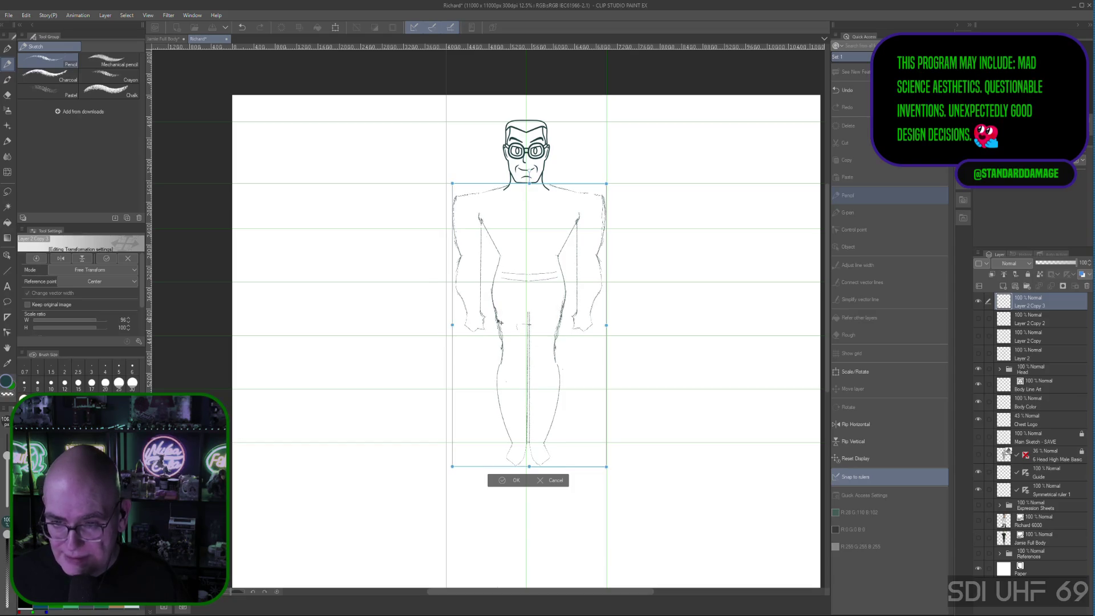
drag(607, 325, 601, 327)
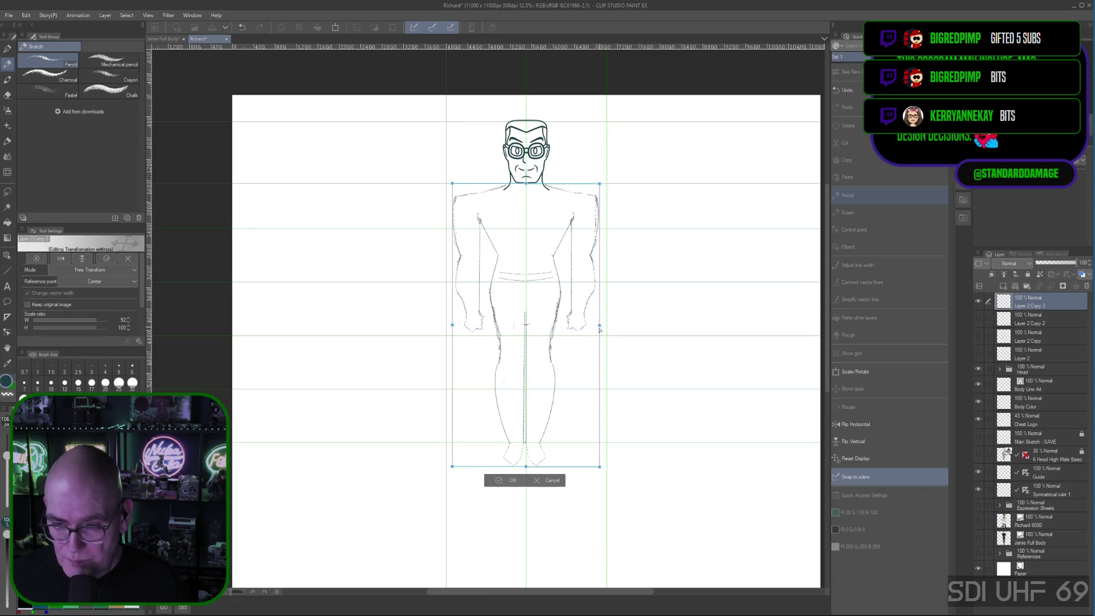
drag(452, 325, 455, 326)
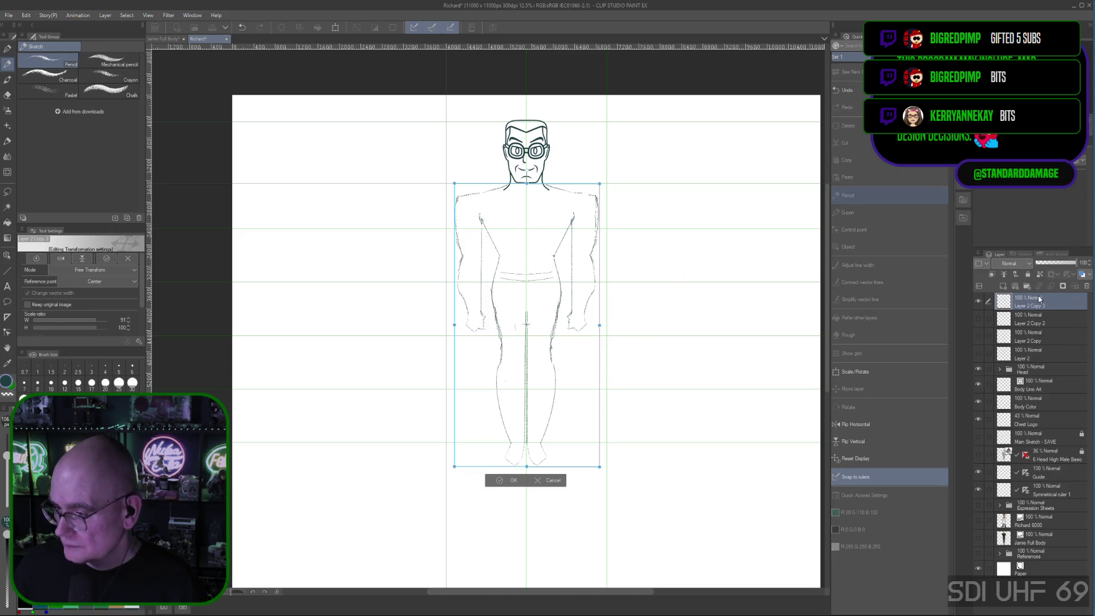
Apply the narrowing transform and select the Line Art layer in the Head folder
click(1037, 369)
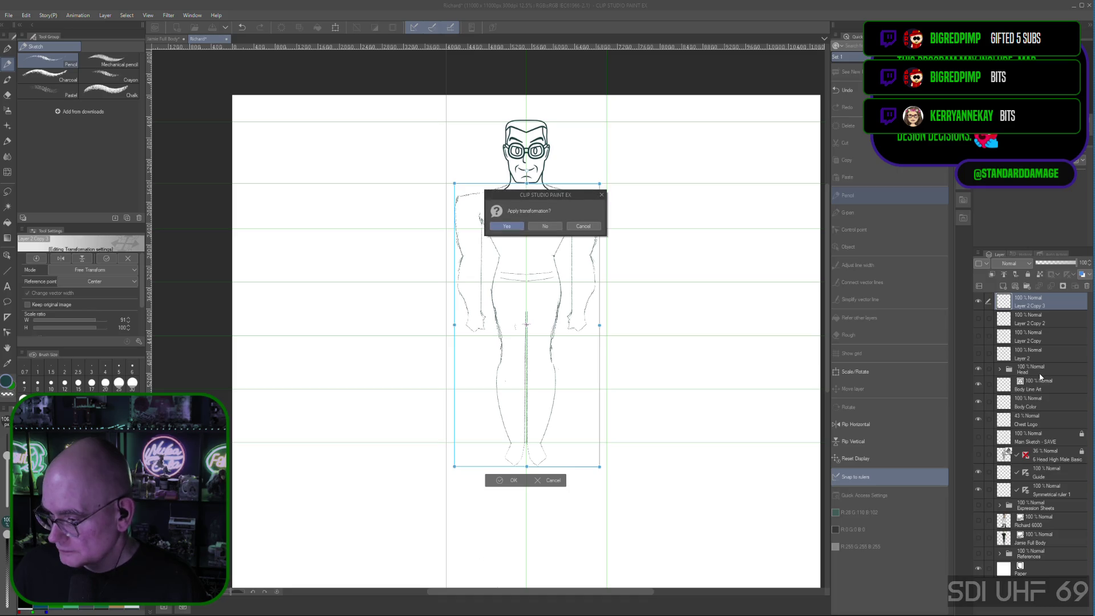
click(504, 227)
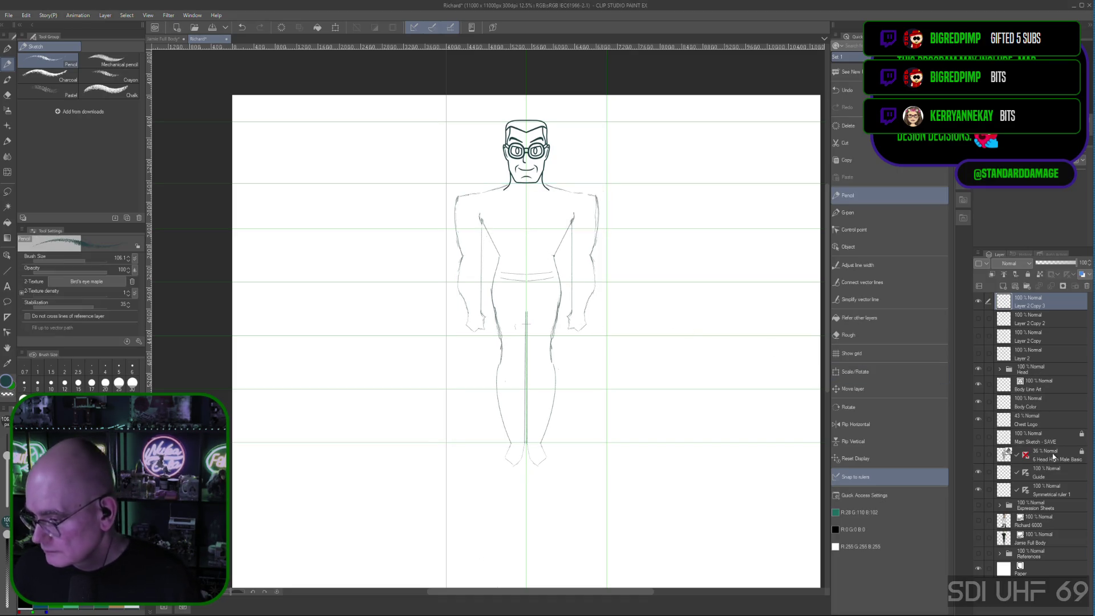
click(999, 369)
click(1035, 391)
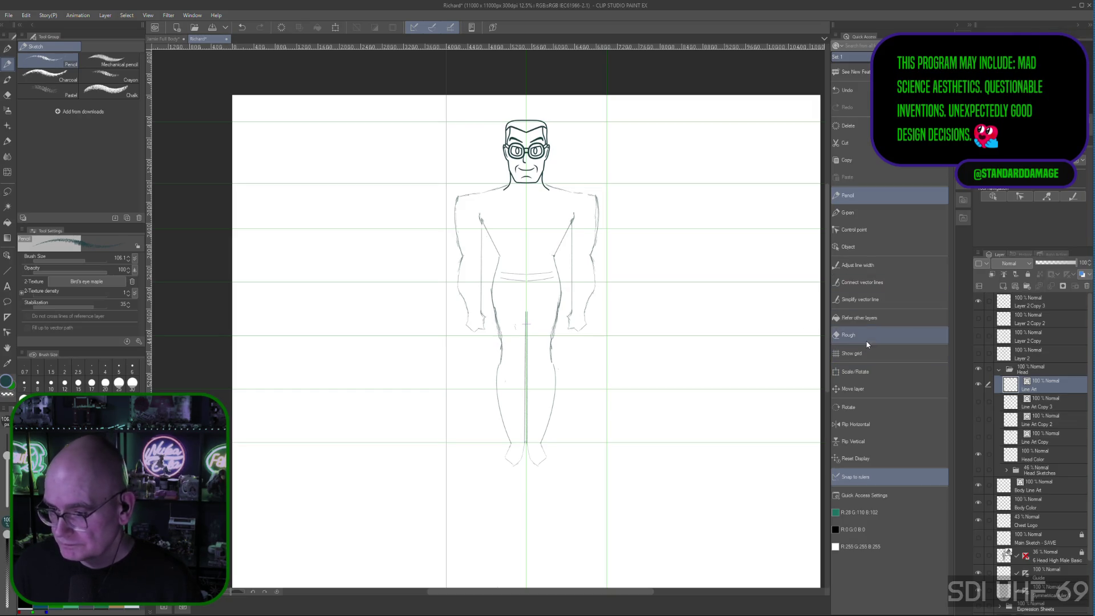
Nudge the inked head line art slightly lower using Scale/Rotate
click(852, 371)
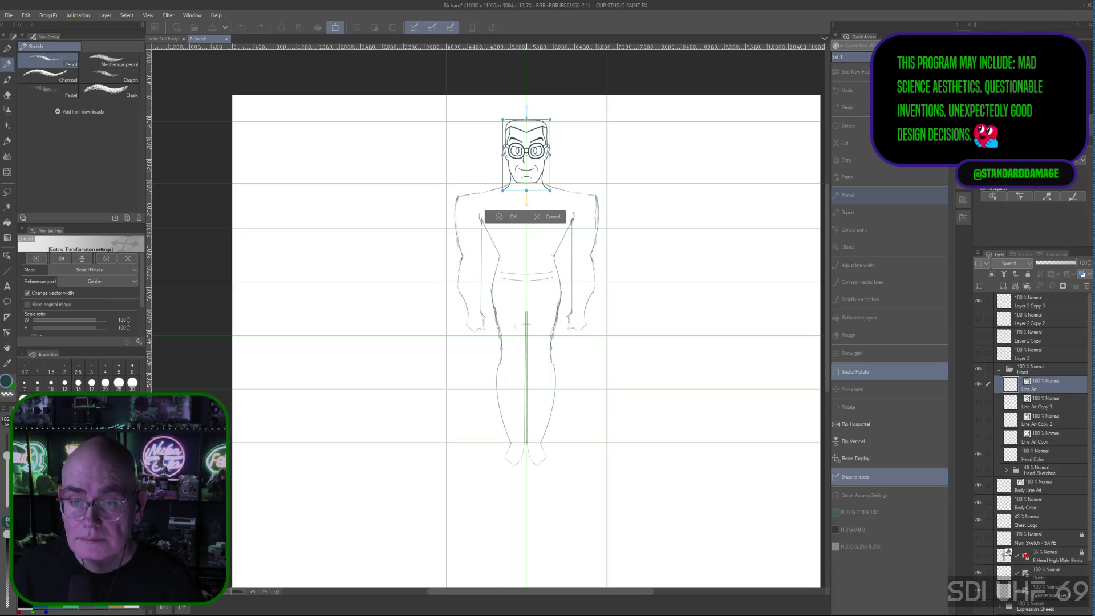
drag(526, 119, 527, 122)
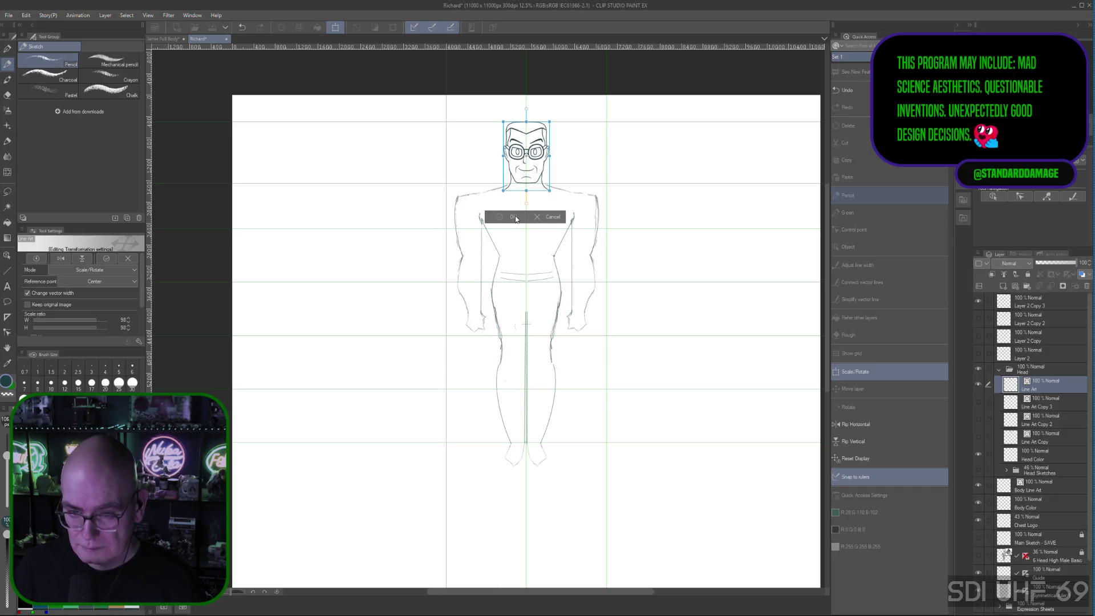
click(514, 217)
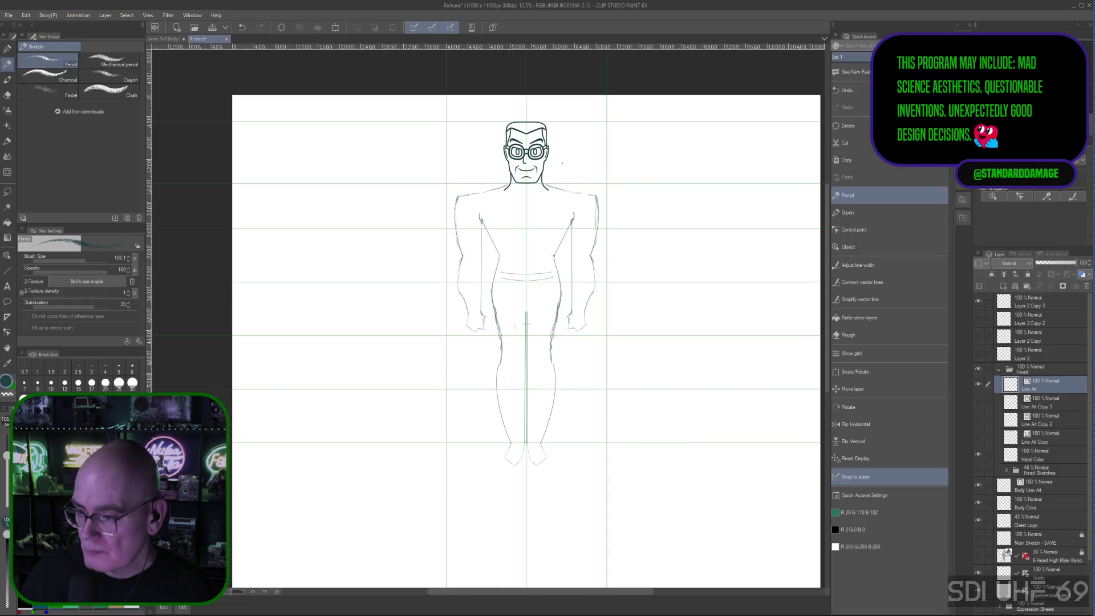
Delete the stray jaw lines as objects, then return to Layer 2 Copy 3 with the pencil
click(850, 246)
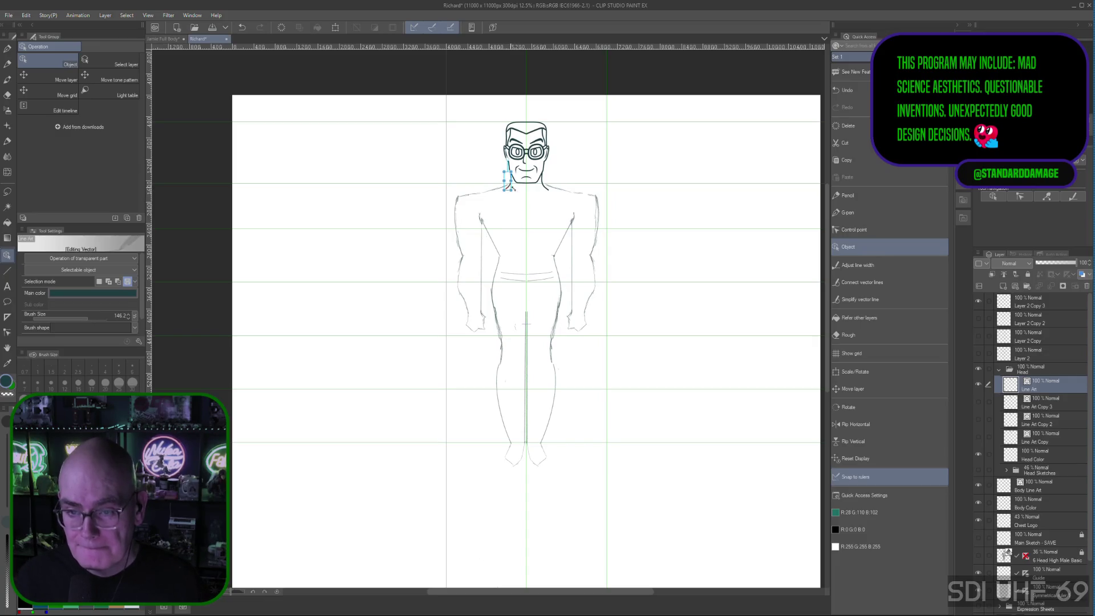
click(547, 190)
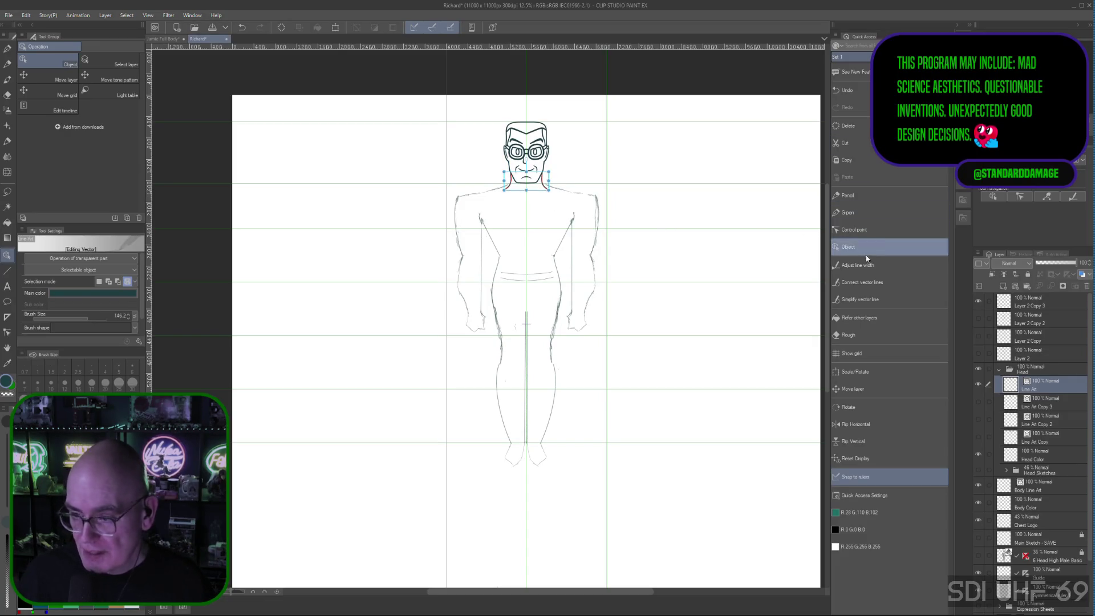
click(860, 125)
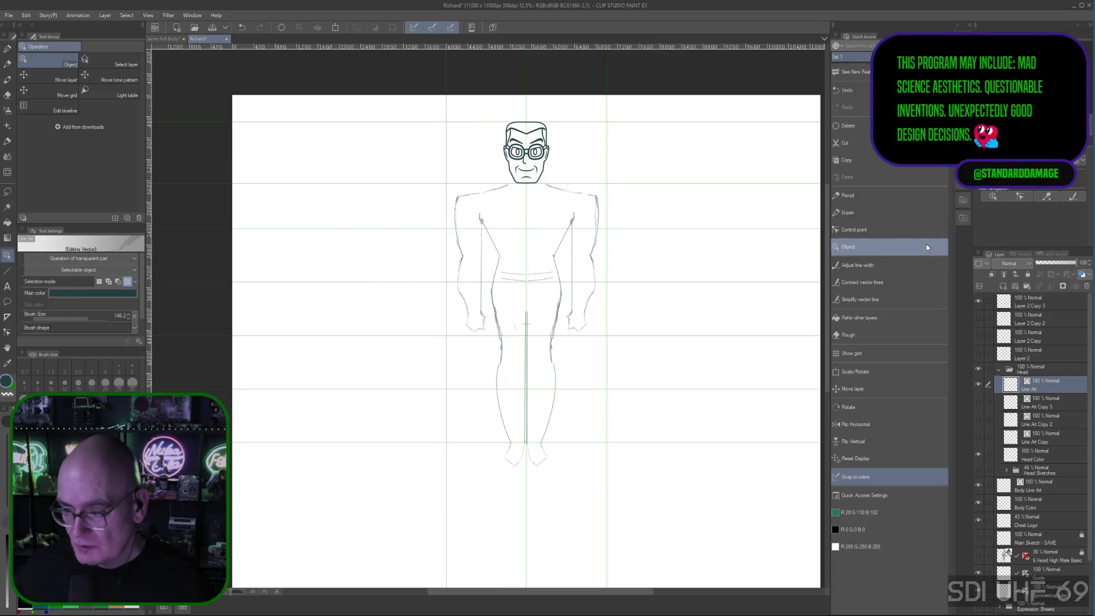
click(1035, 303)
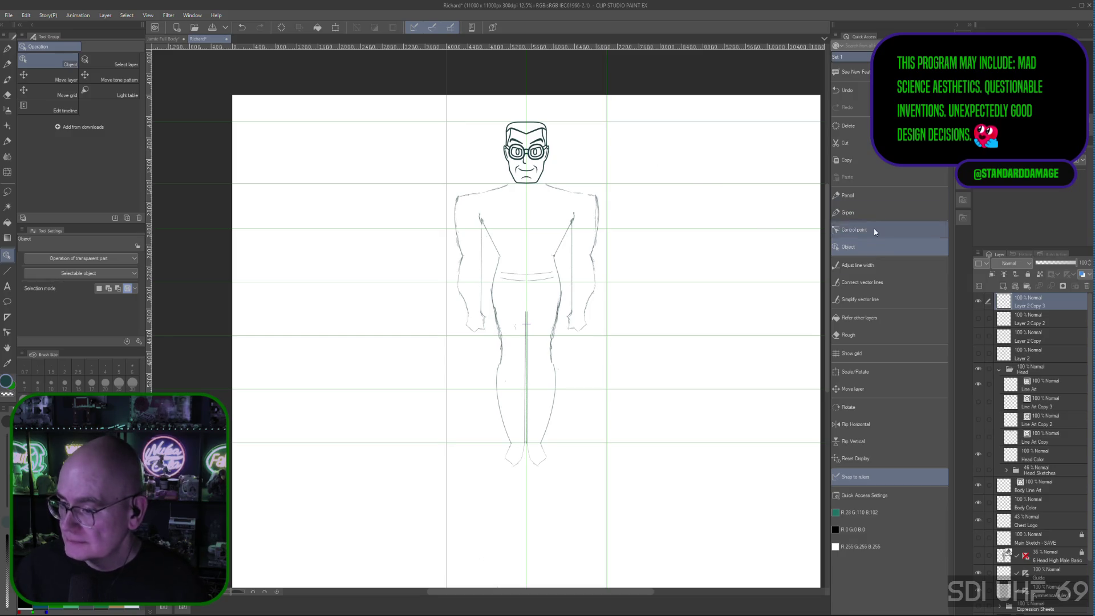
click(859, 195)
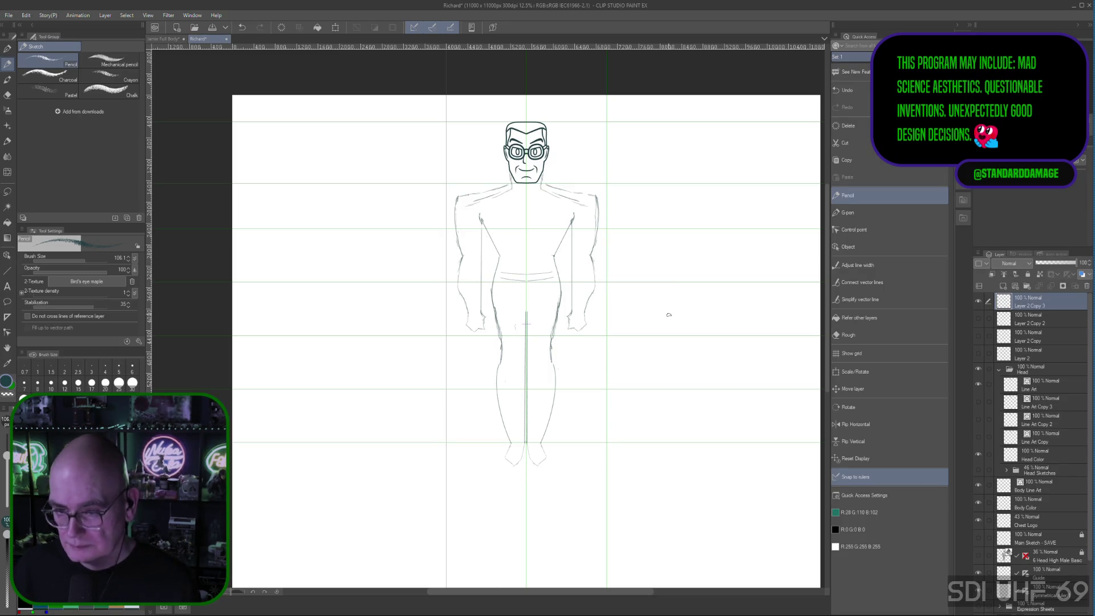
Undo the last change, duplicate Layer 2 Copy 3 and hide the original sketch layer
key(ctrl+z)
key(ctrl+z)
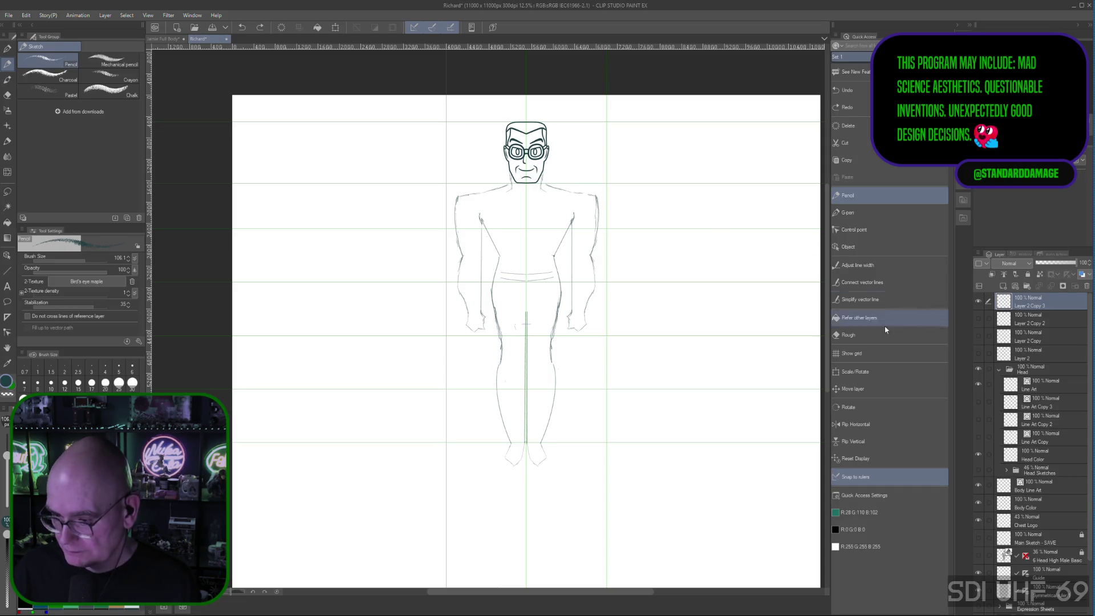
click(979, 318)
click(978, 320)
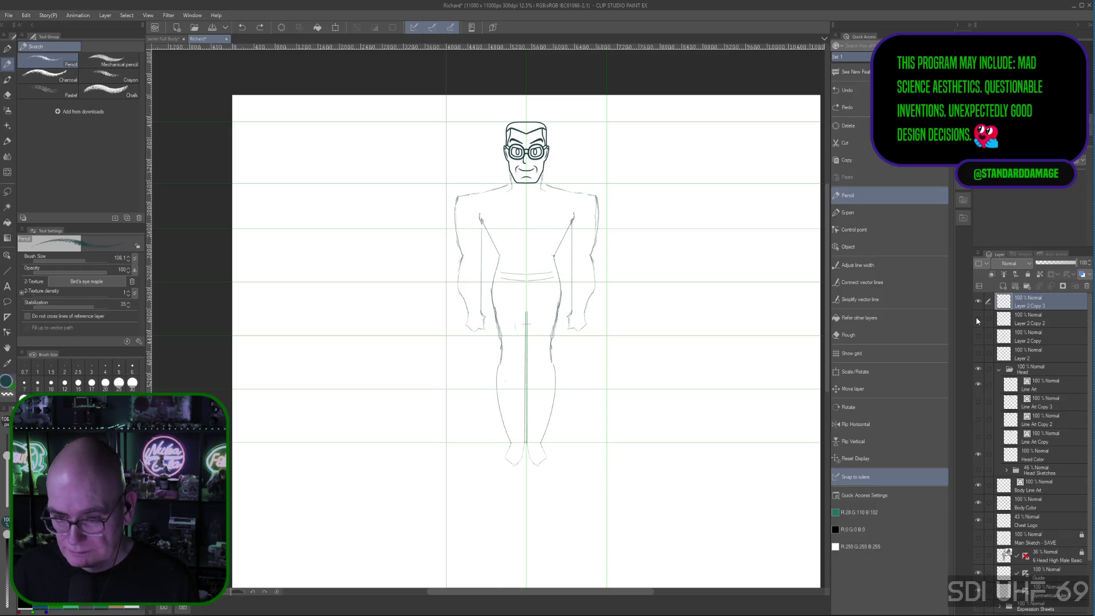
right_click(1030, 303)
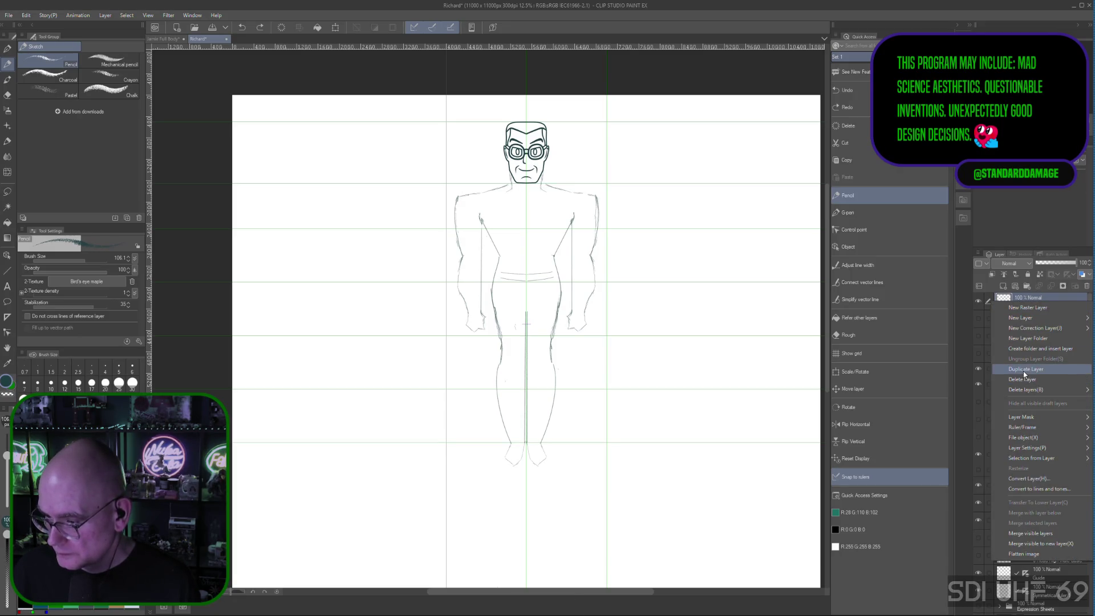
click(1024, 370)
click(978, 318)
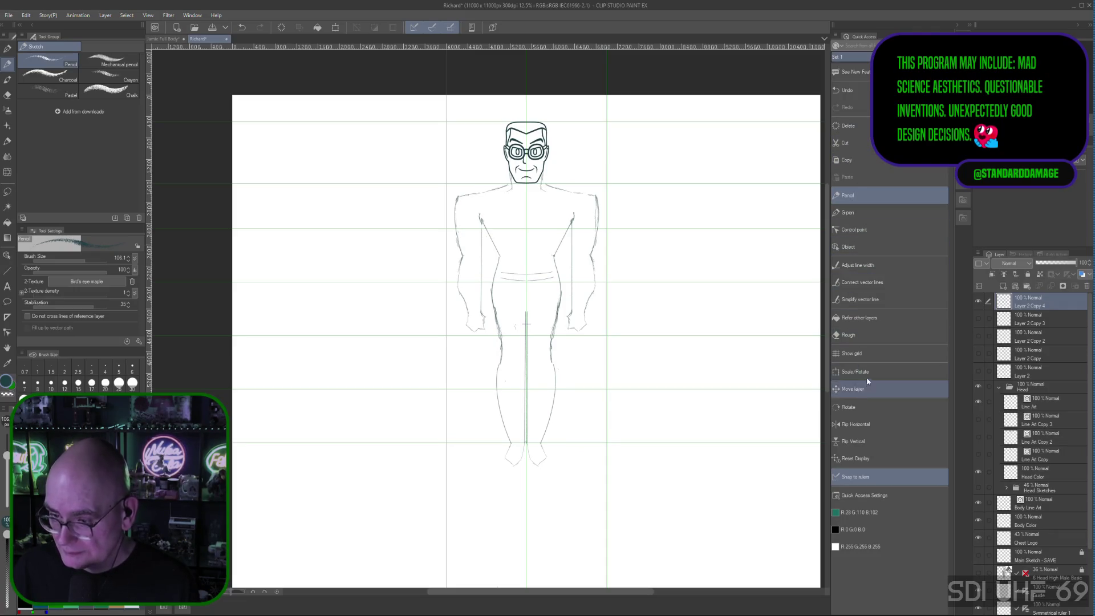
Make the pencil the active tool and select the Guide layer further down the Layer panel
click(868, 334)
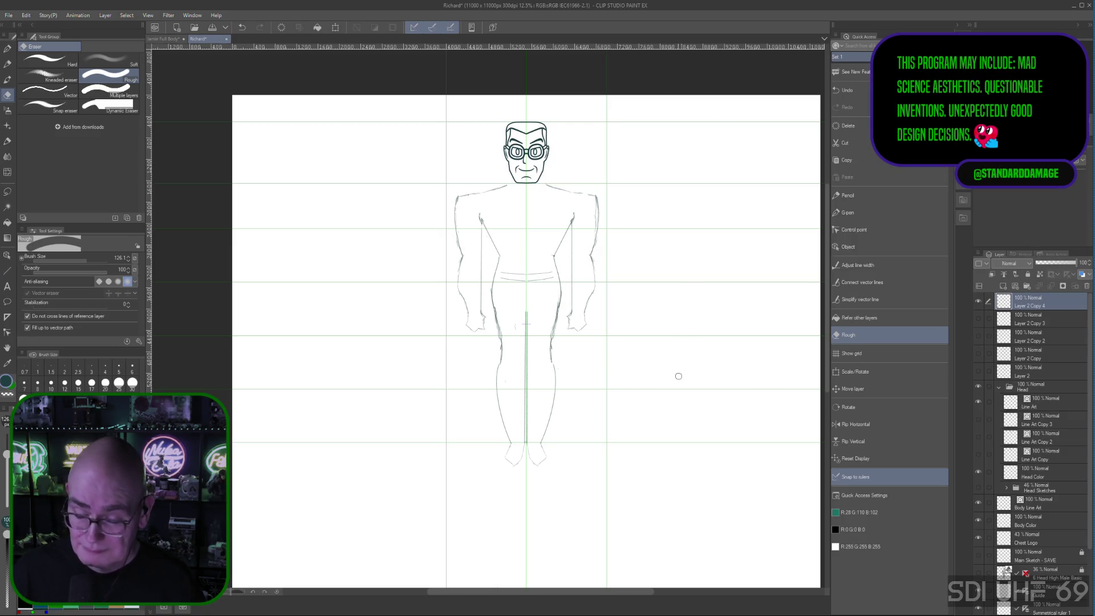
click(848, 195)
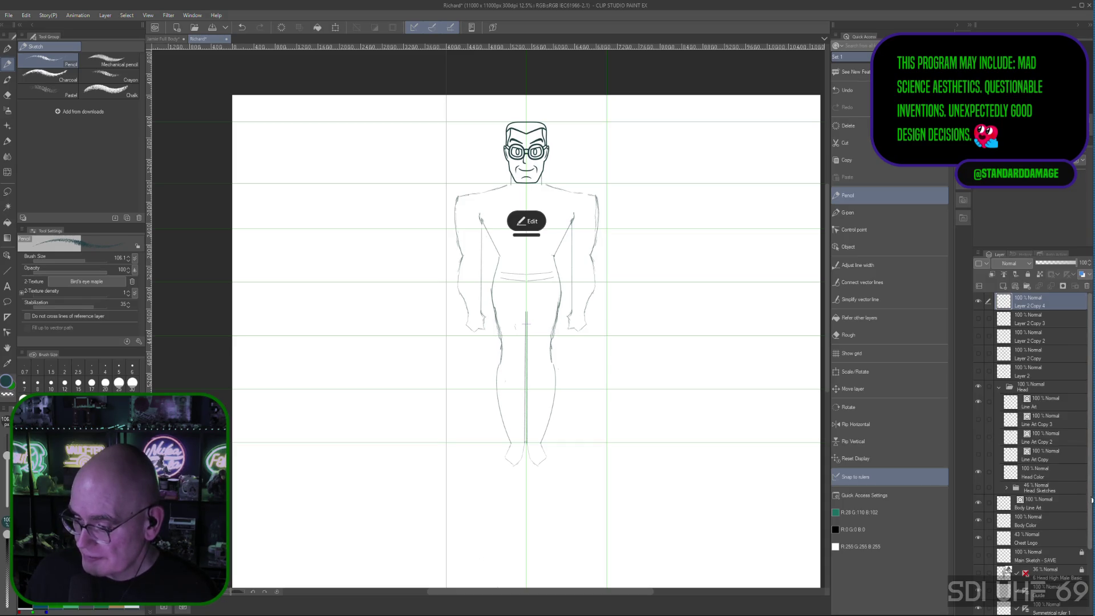
scroll(1062, 556, down, 3)
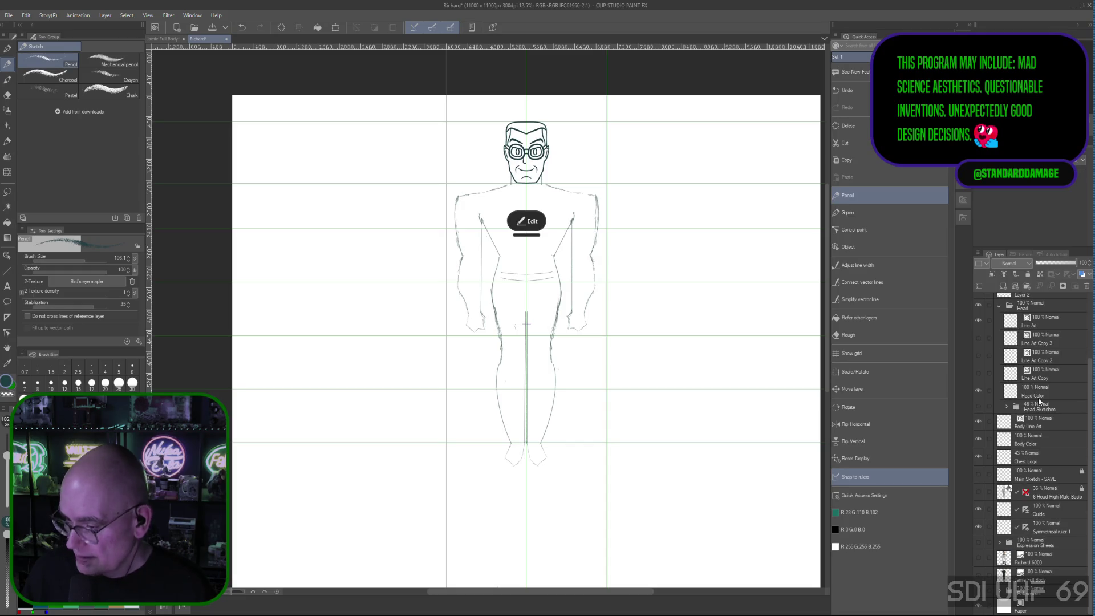
drag(1088, 451, 1090, 365)
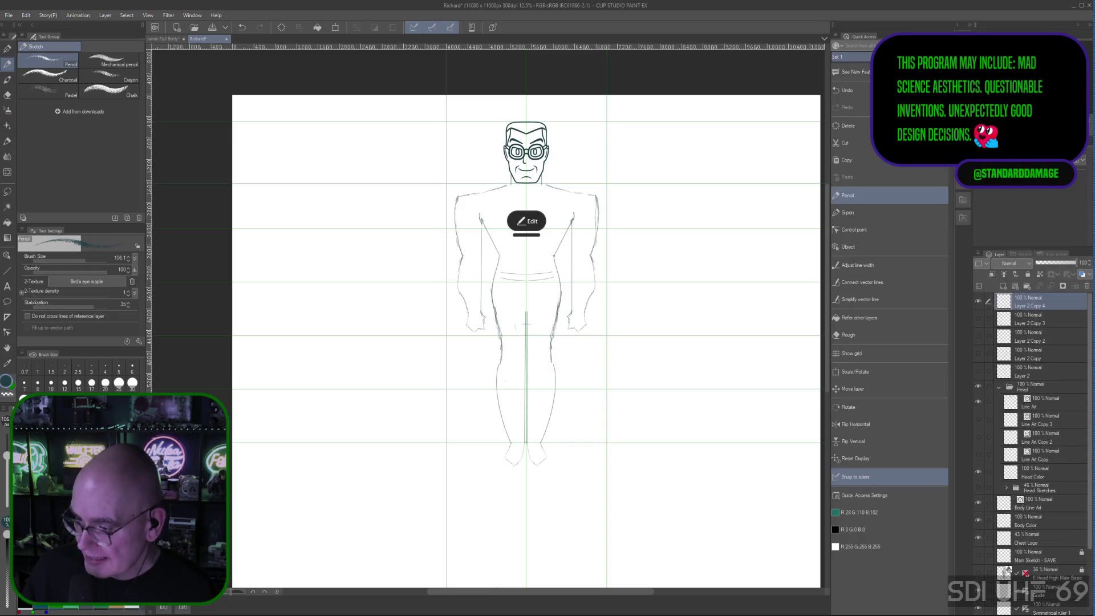
scroll(1025, 554, down, 3)
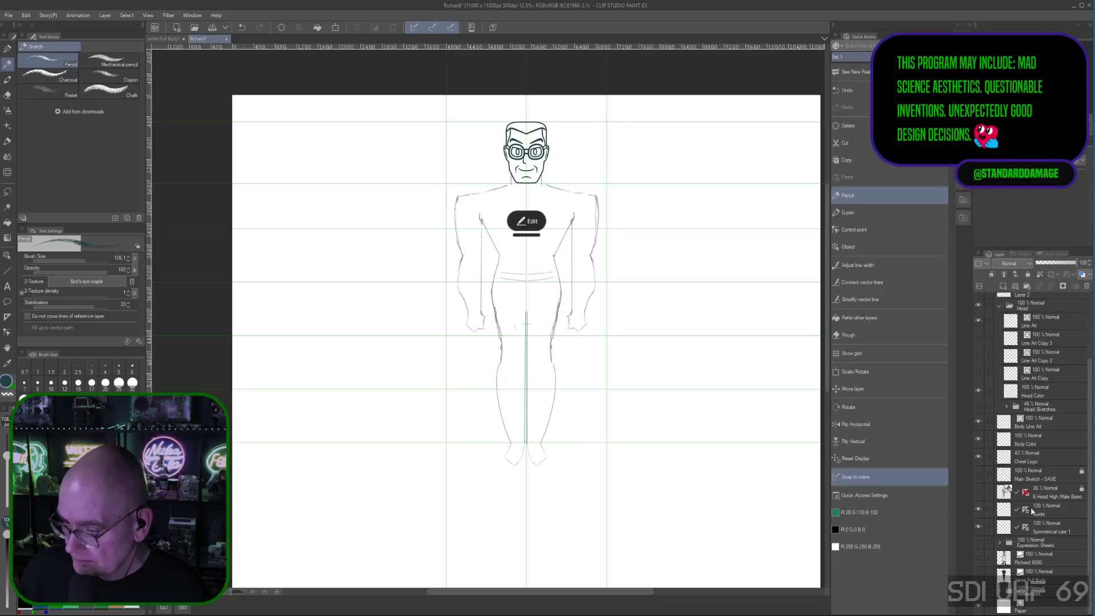
click(1015, 511)
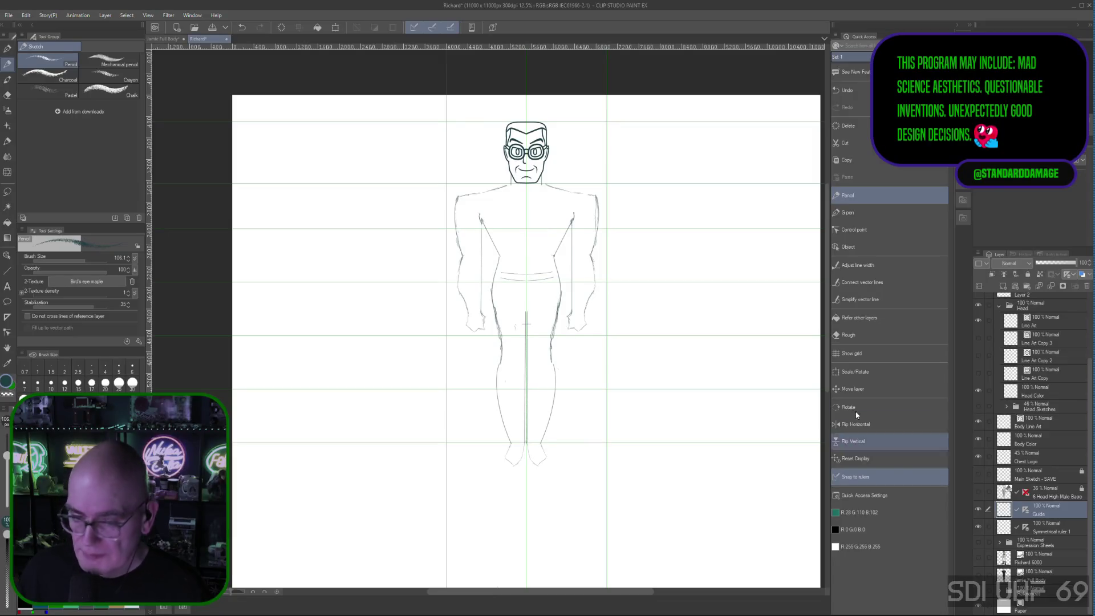
Move the vertical guide left and set its Center X to 5500
click(866, 246)
drag(607, 155, 595, 151)
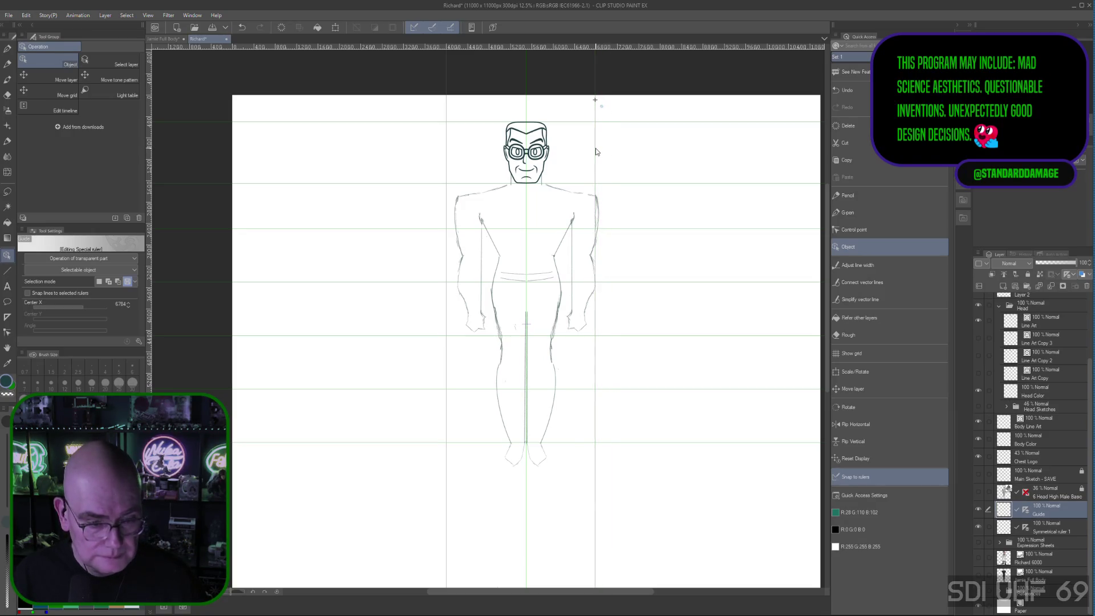
drag(596, 151, 582, 152)
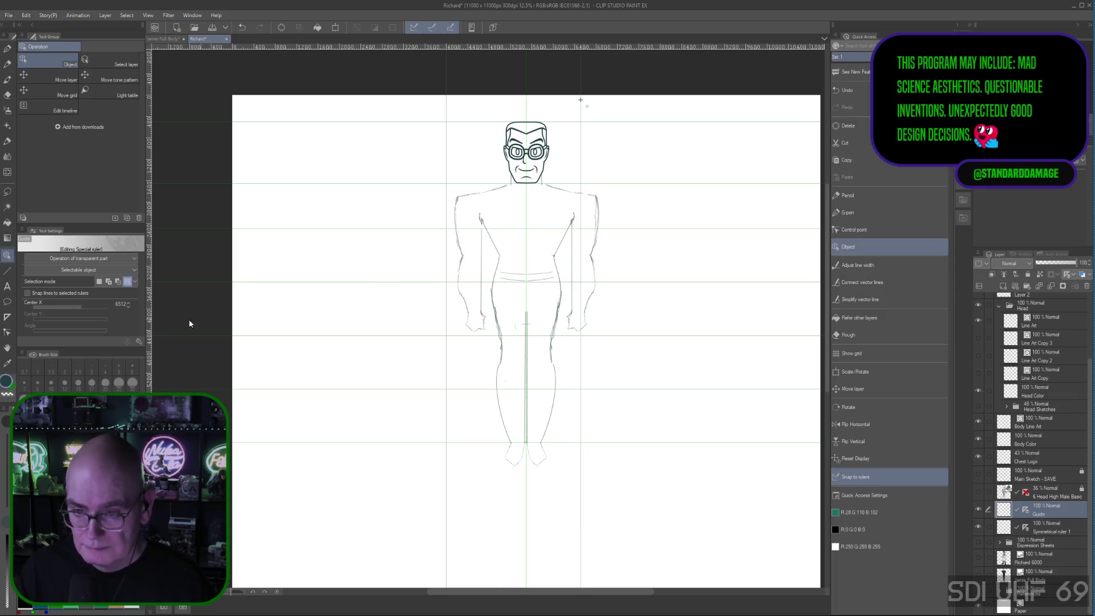
click(130, 303)
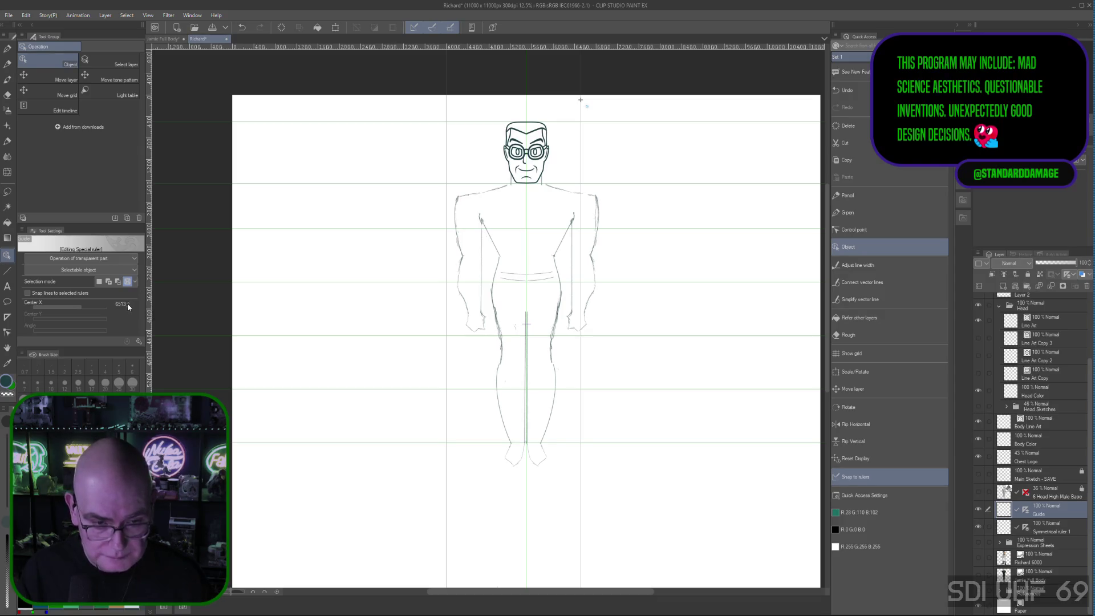
click(129, 307)
click(130, 307)
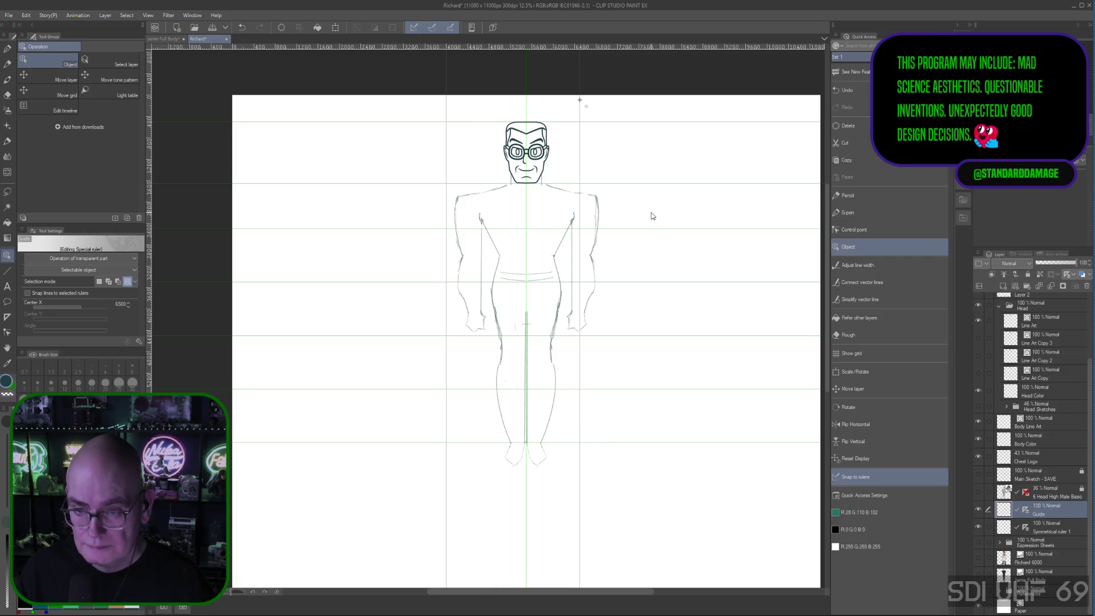
text(5500)
key(Return)
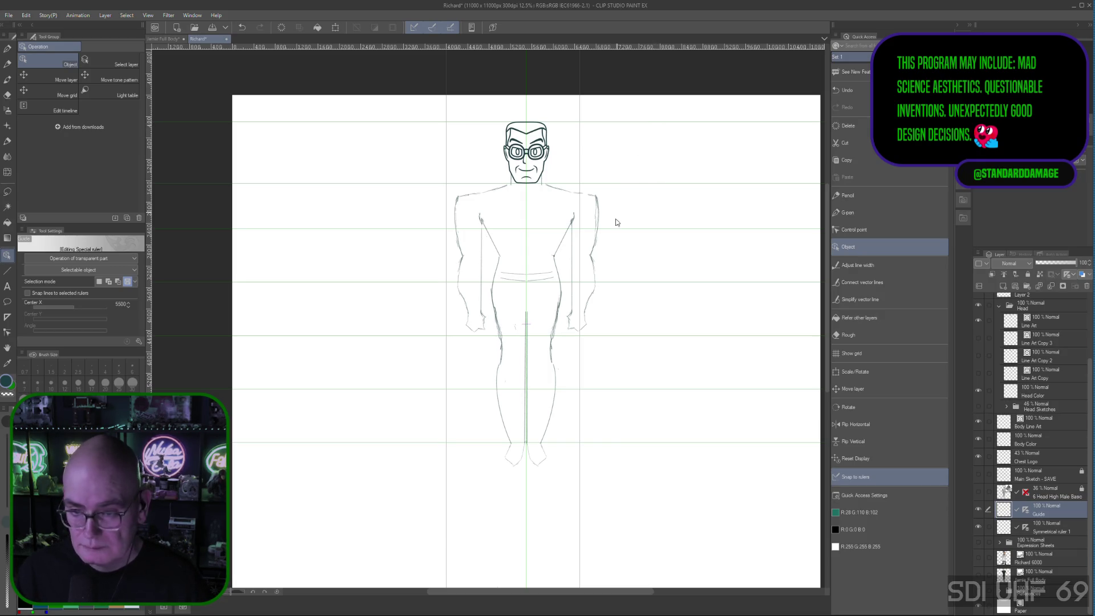
Select the horizontal guide below the head and set its Center Y to 1500
click(580, 180)
click(615, 122)
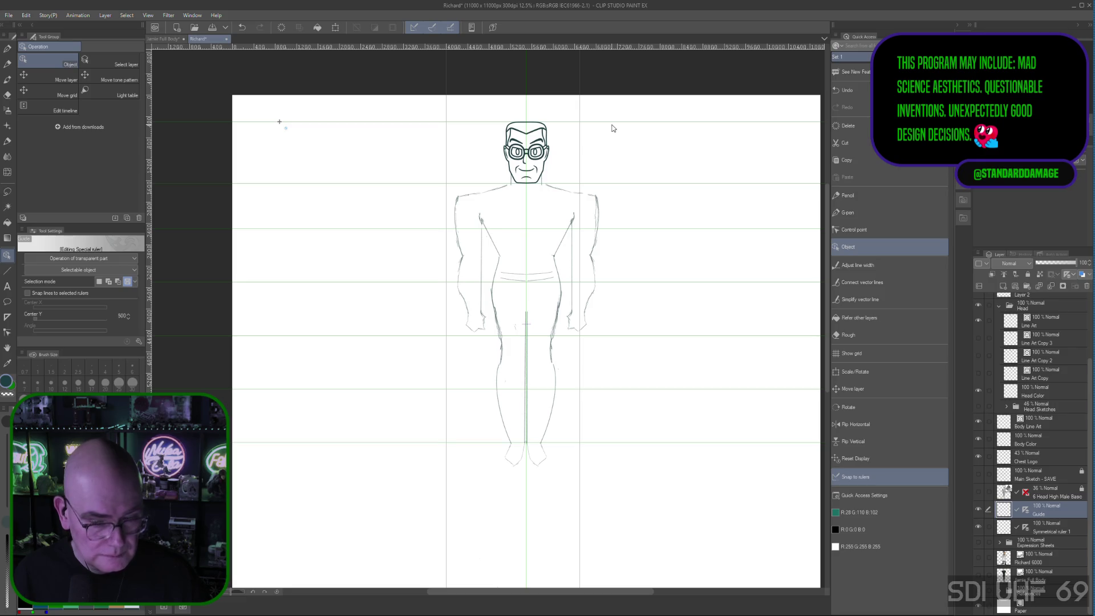
click(627, 184)
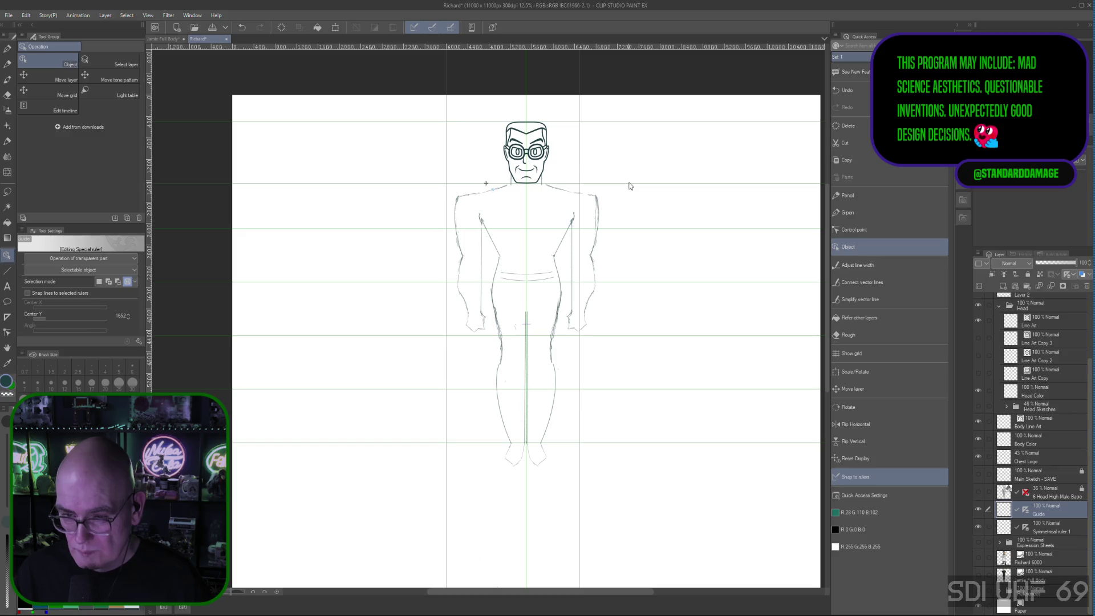
click(629, 186)
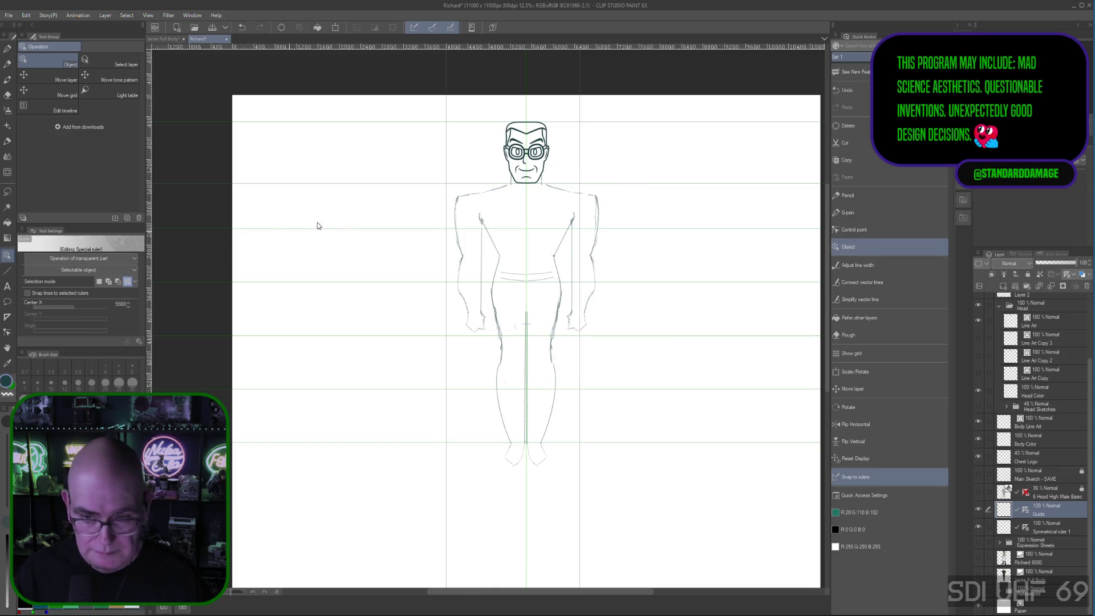
click(616, 186)
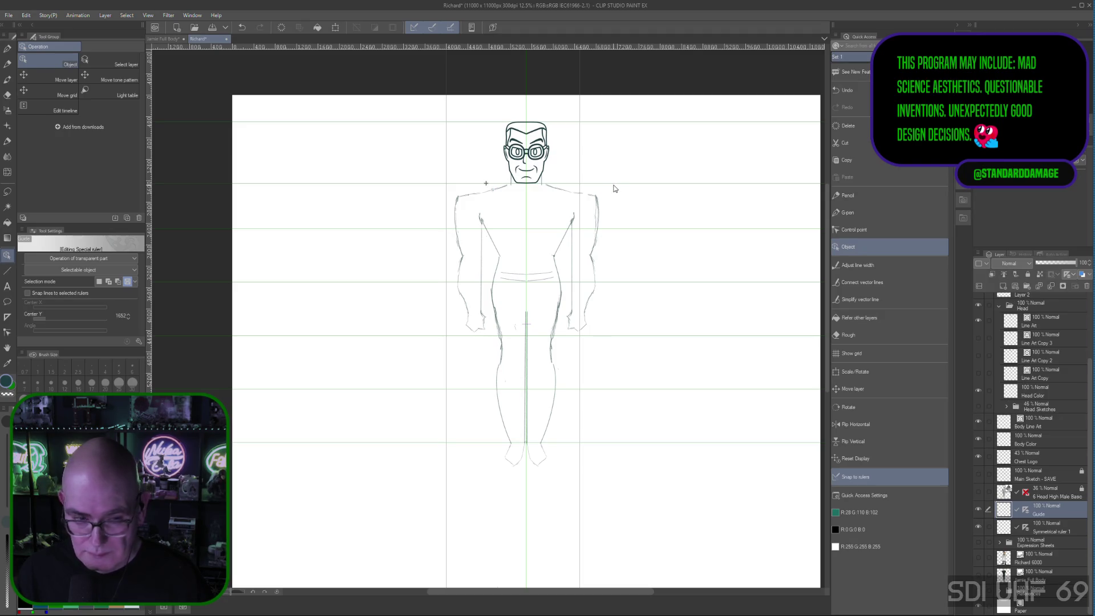
click(130, 323)
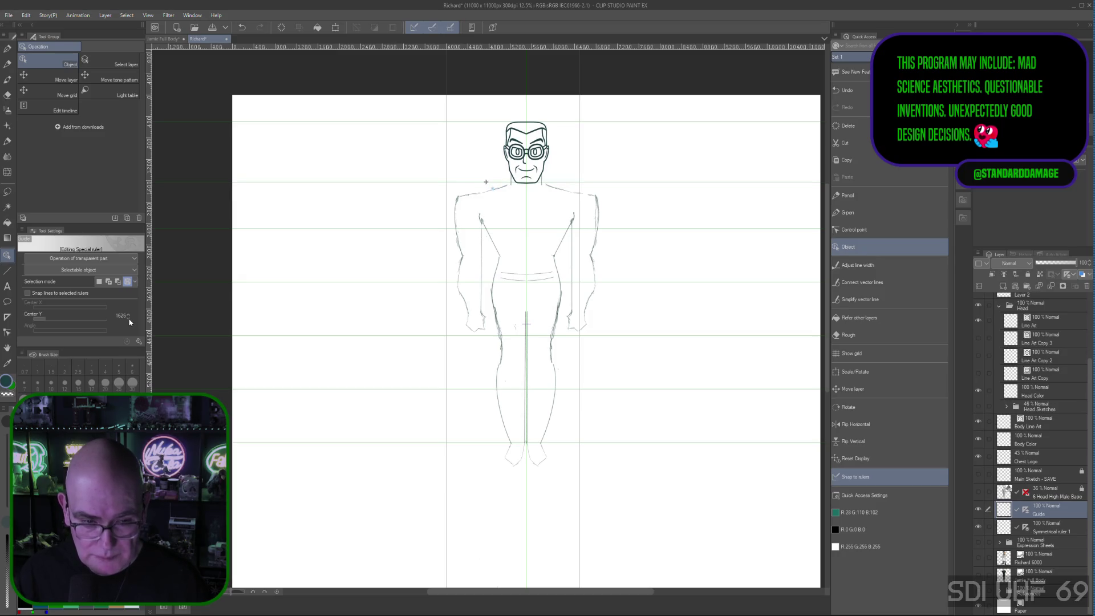
click(122, 317)
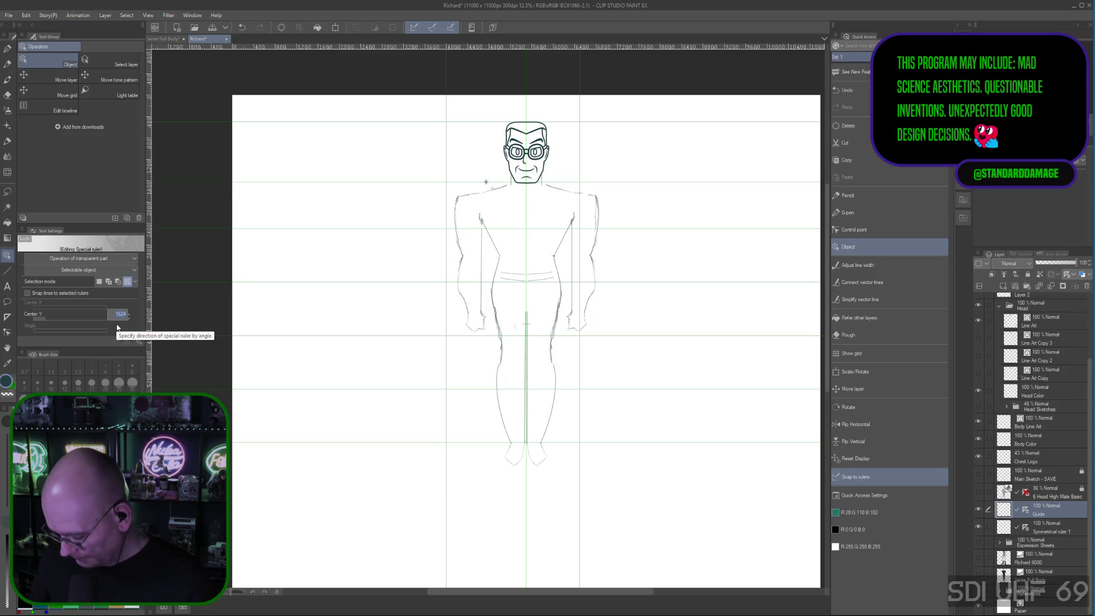
text(1500)
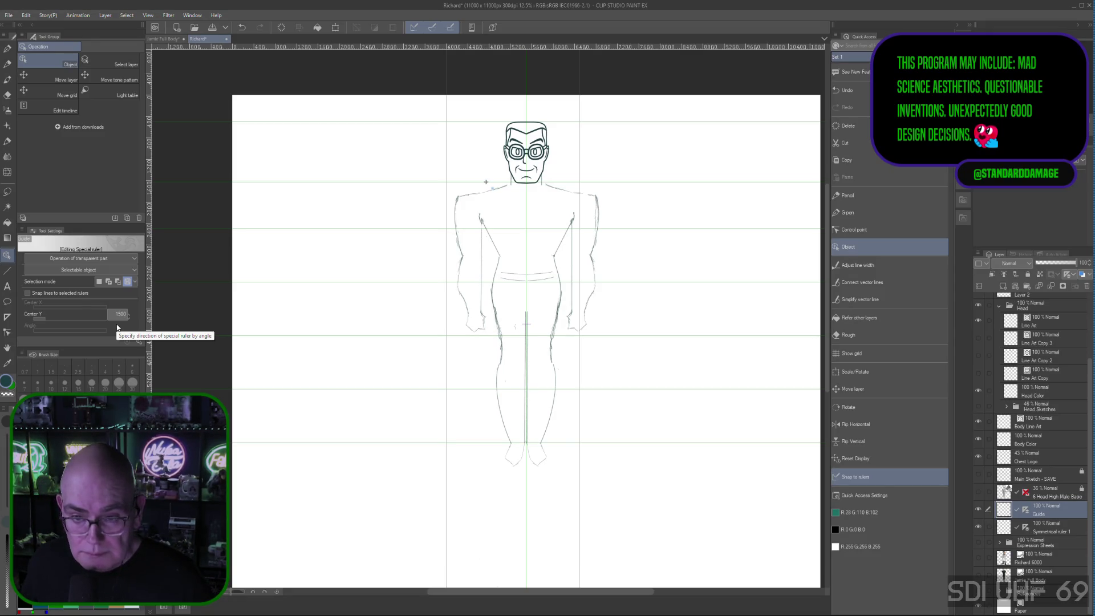
key(Return)
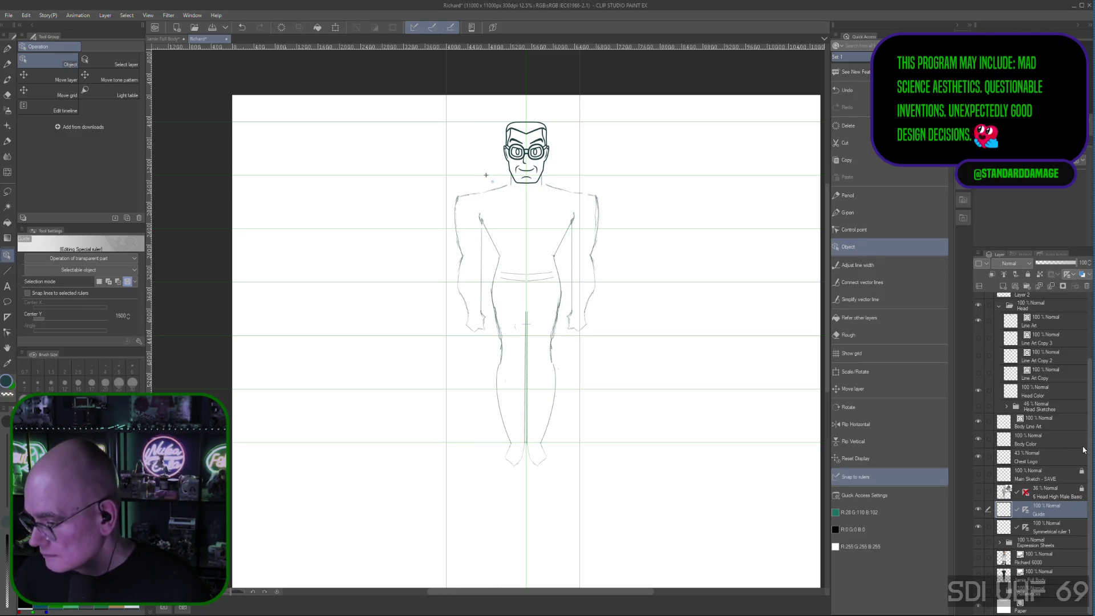
scroll(1073, 345, up, 3)
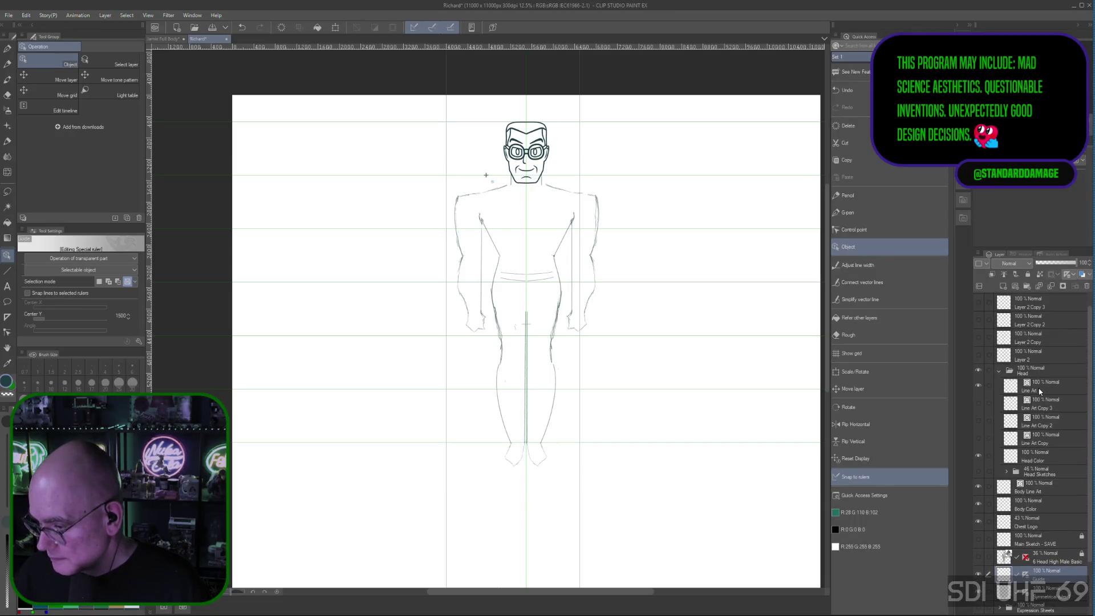
Shrink the inked head slightly with Scale/Rotate, then duplicate the sketch as Layer 2 Copy 4
click(1044, 386)
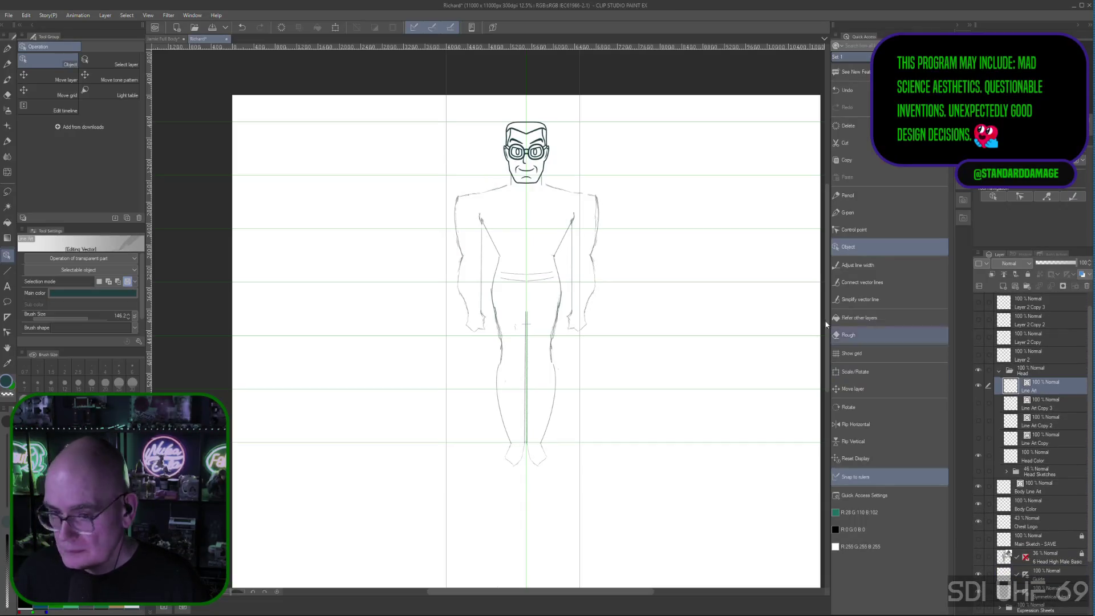
click(864, 371)
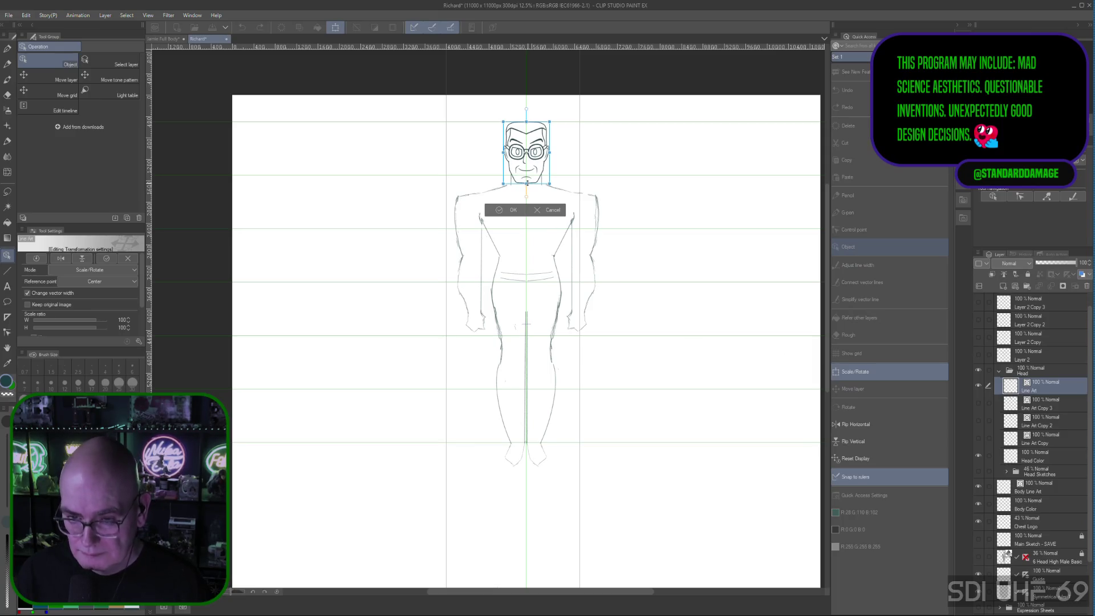
drag(526, 182, 526, 175)
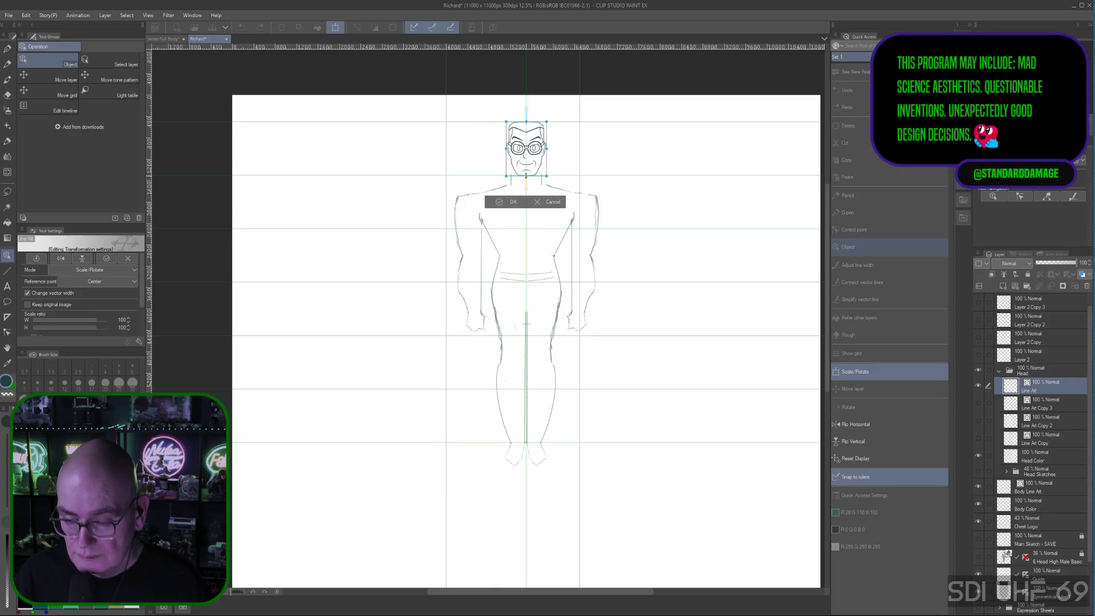
drag(526, 176, 526, 178)
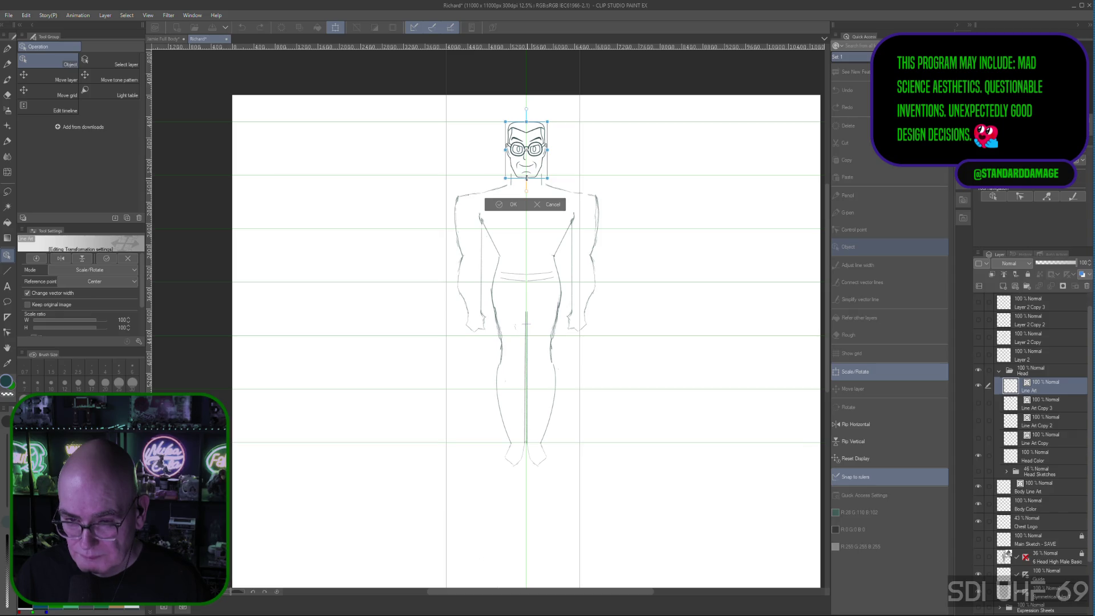
click(511, 204)
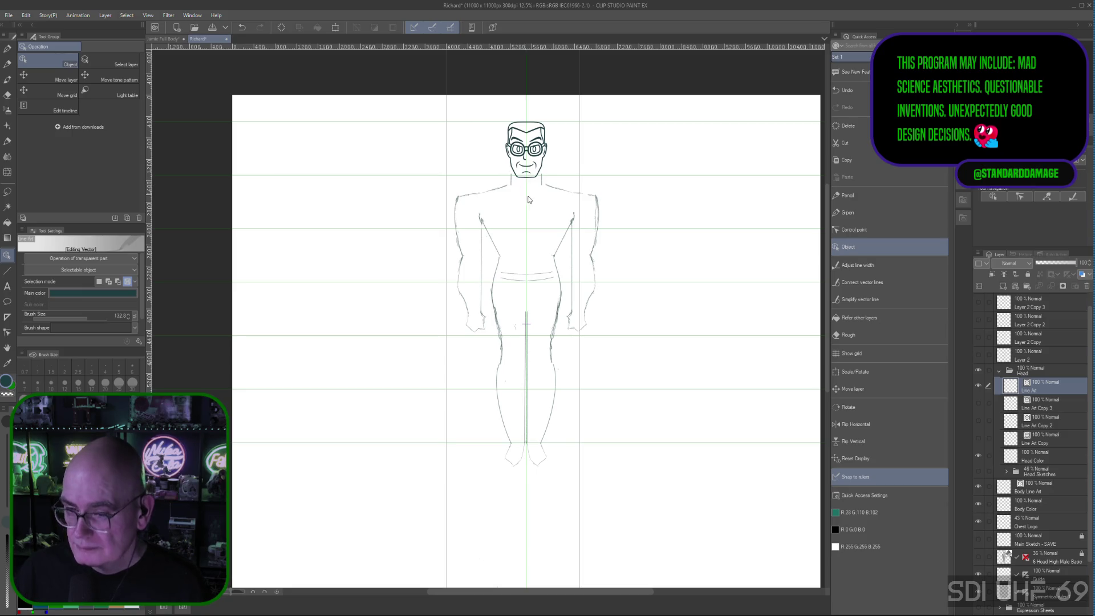
key(ctrl+j)
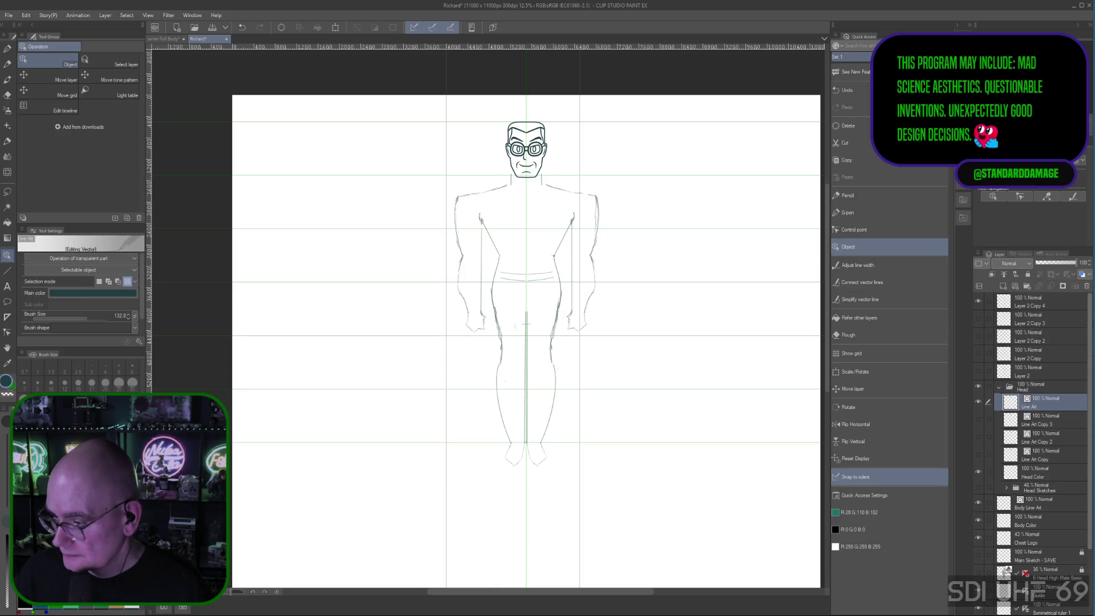
click(1033, 307)
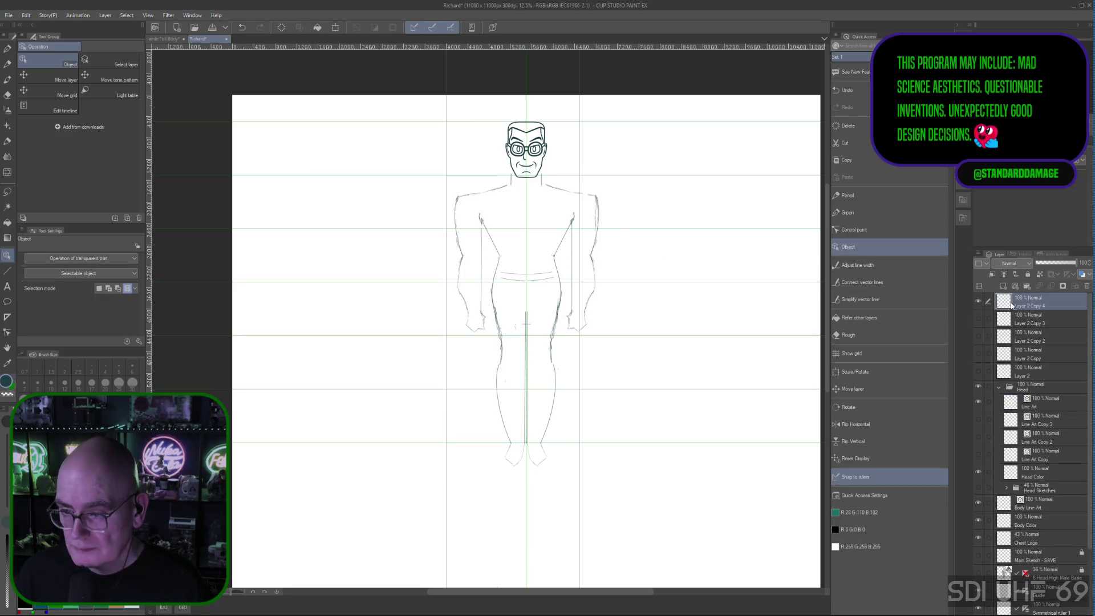
Add pencil touches at the neck and right shoulder, undo a stray stroke, and select the Guide layer
click(849, 334)
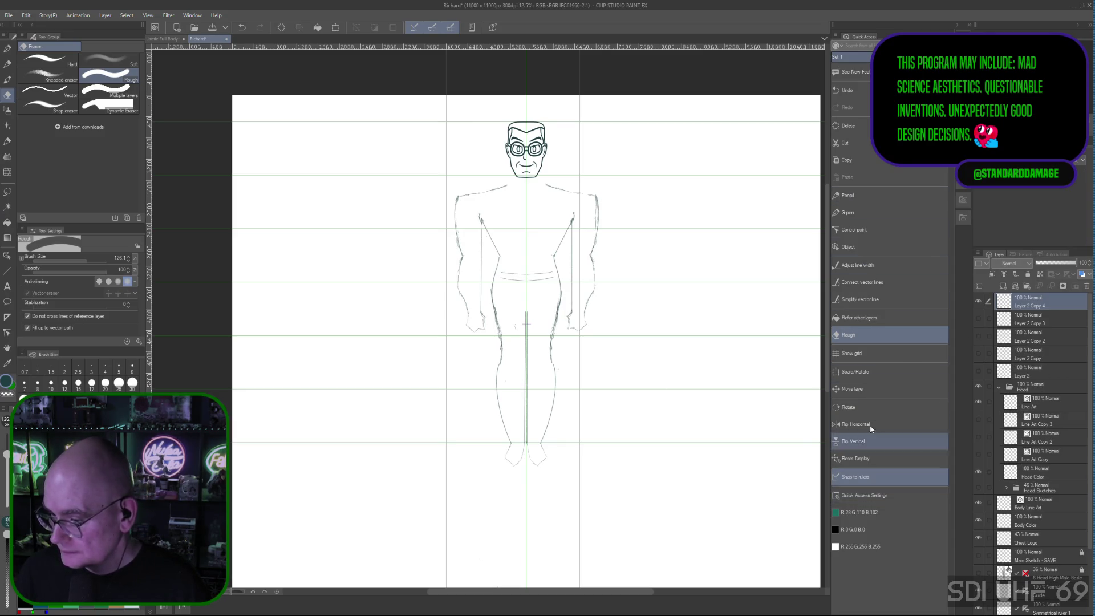
click(849, 196)
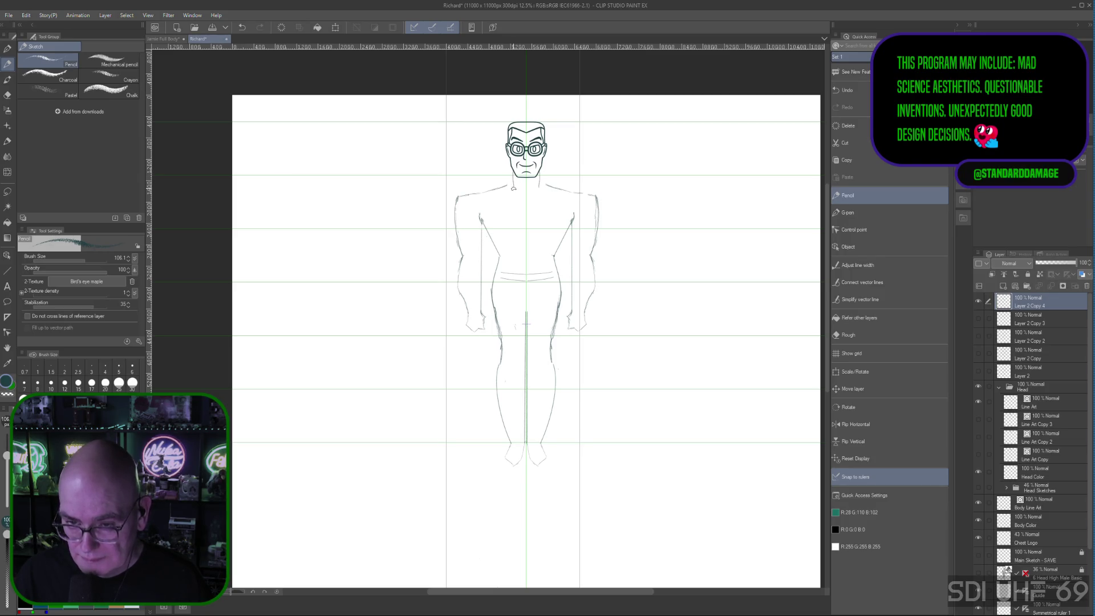
key(ctrl+z)
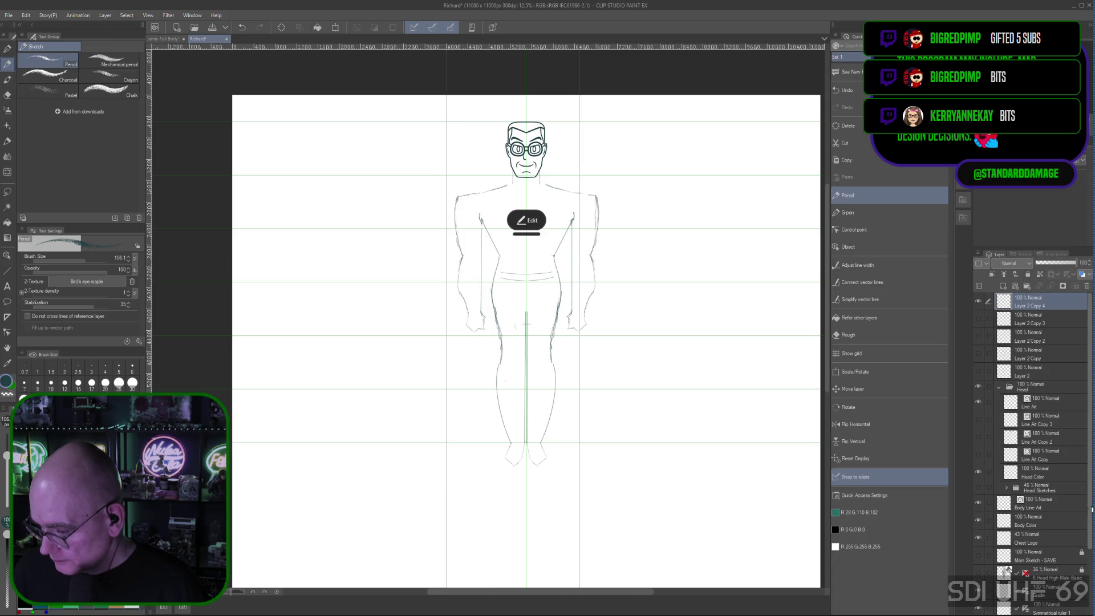
scroll(1091, 509, down, 3)
click(1046, 517)
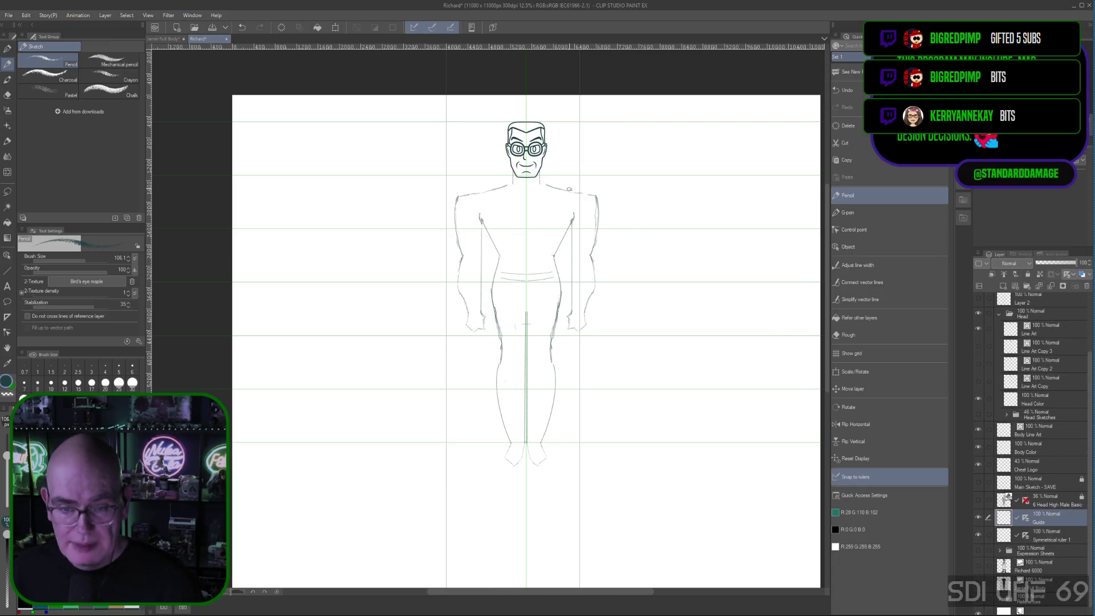
Drag the vertical guide right and set its Center X to exactly 4500
click(854, 249)
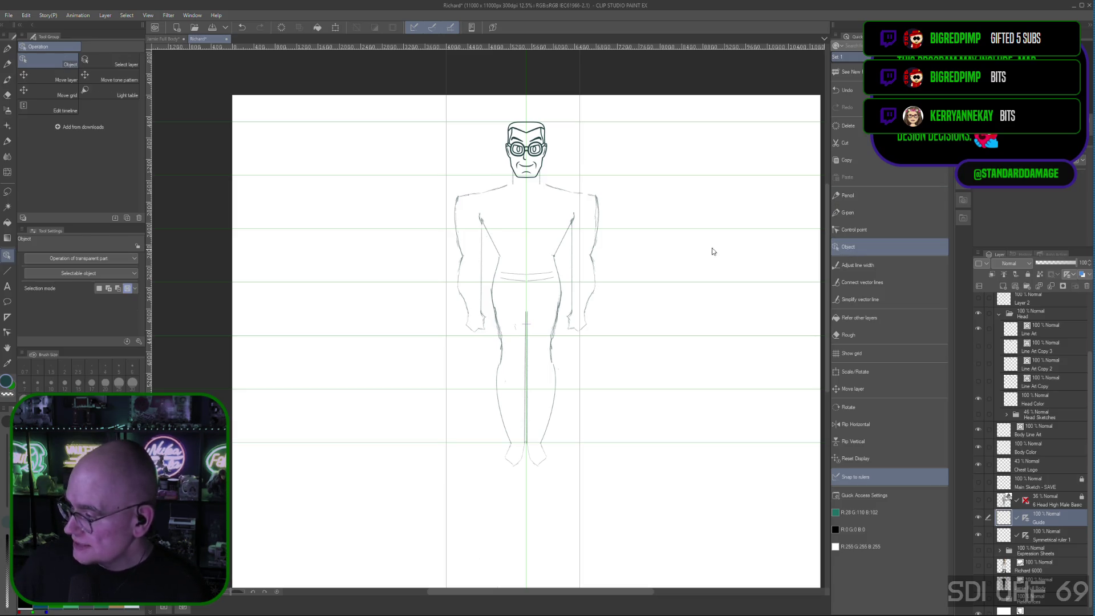
click(447, 210)
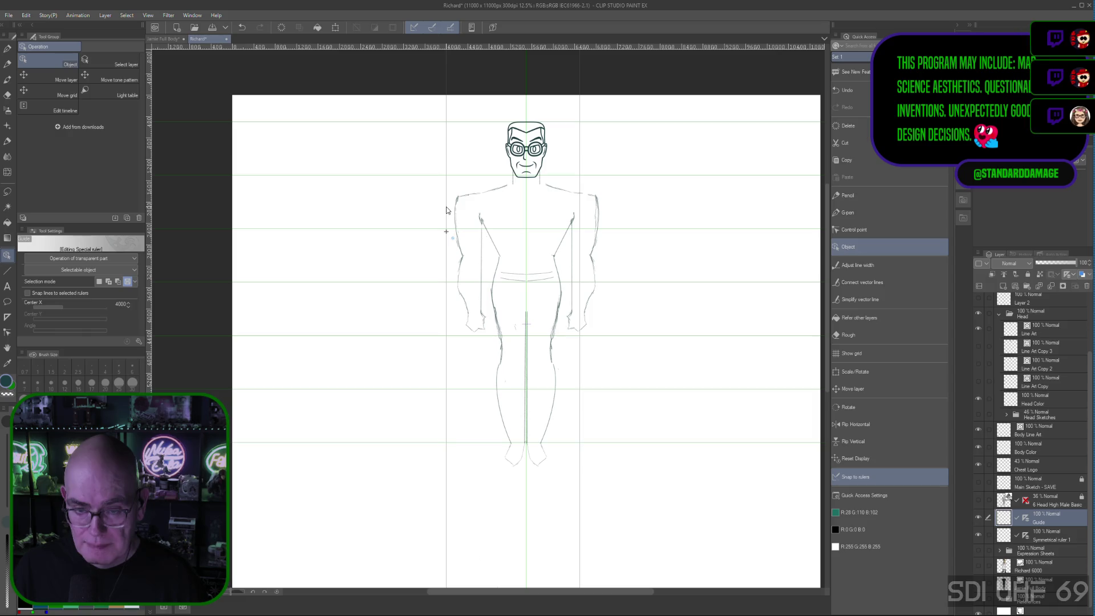
drag(446, 210, 459, 208)
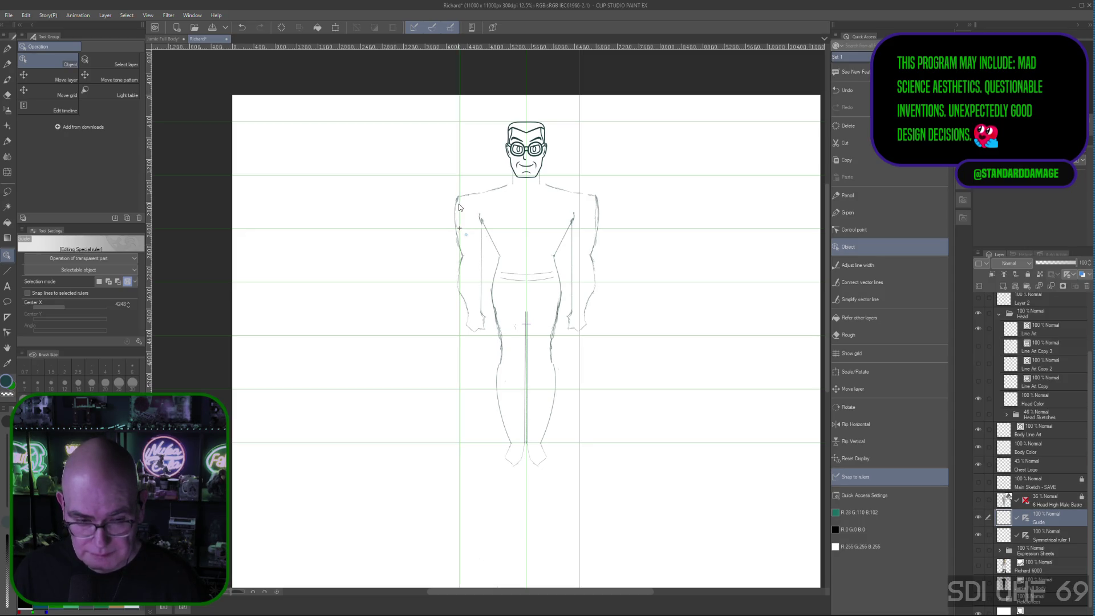
drag(460, 207, 468, 204)
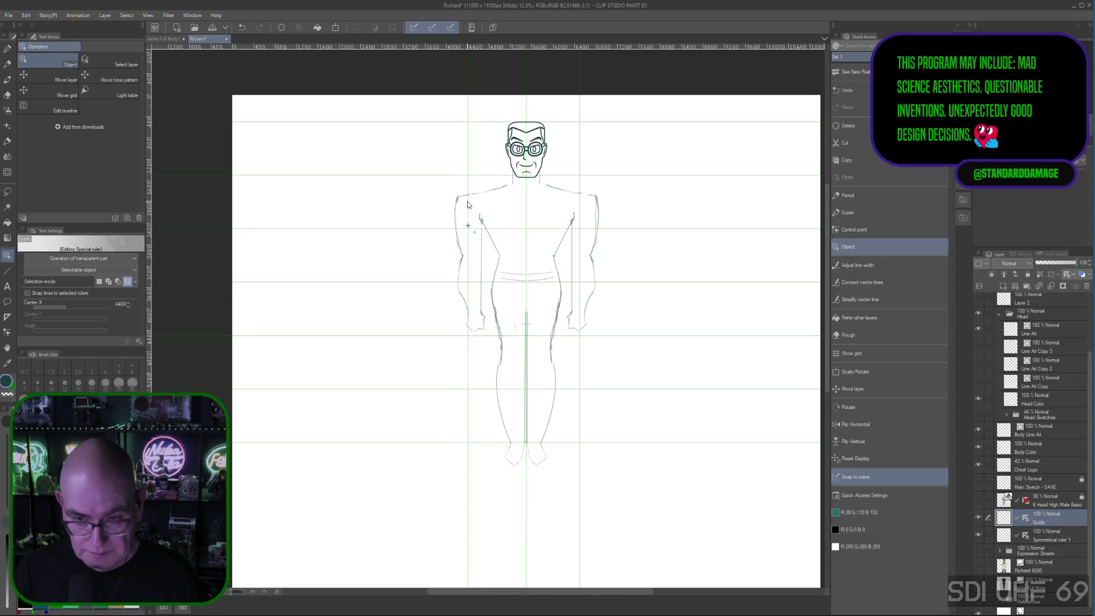
drag(469, 203, 473, 204)
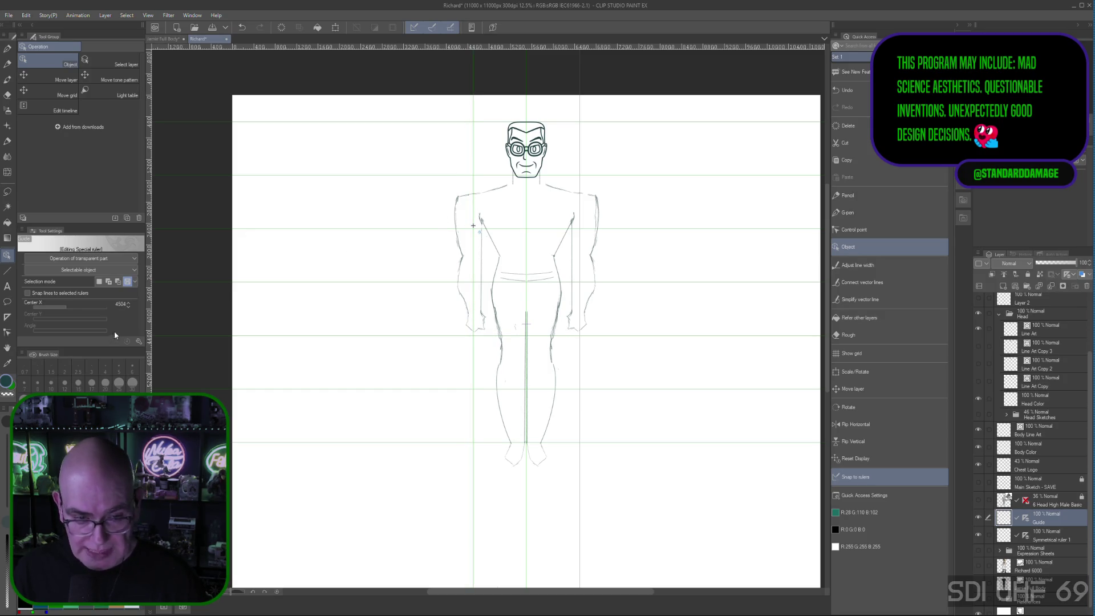
click(129, 302)
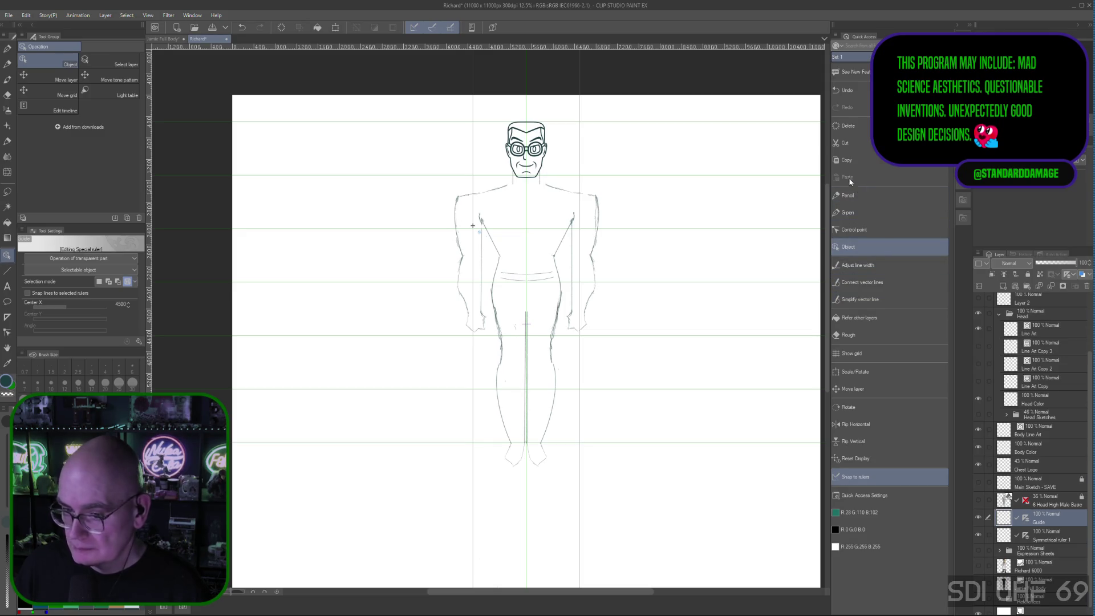
click(847, 201)
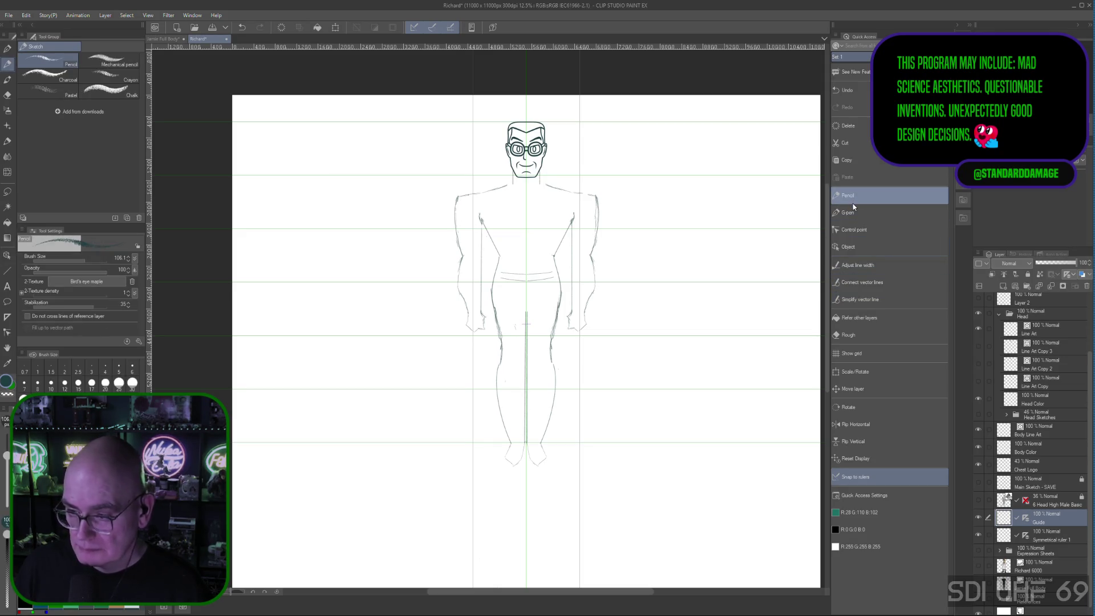
Draw extra outer pencil contours down both arms, undoing a stray eraser stroke on the shoulder
scroll(1023, 342, up, 3)
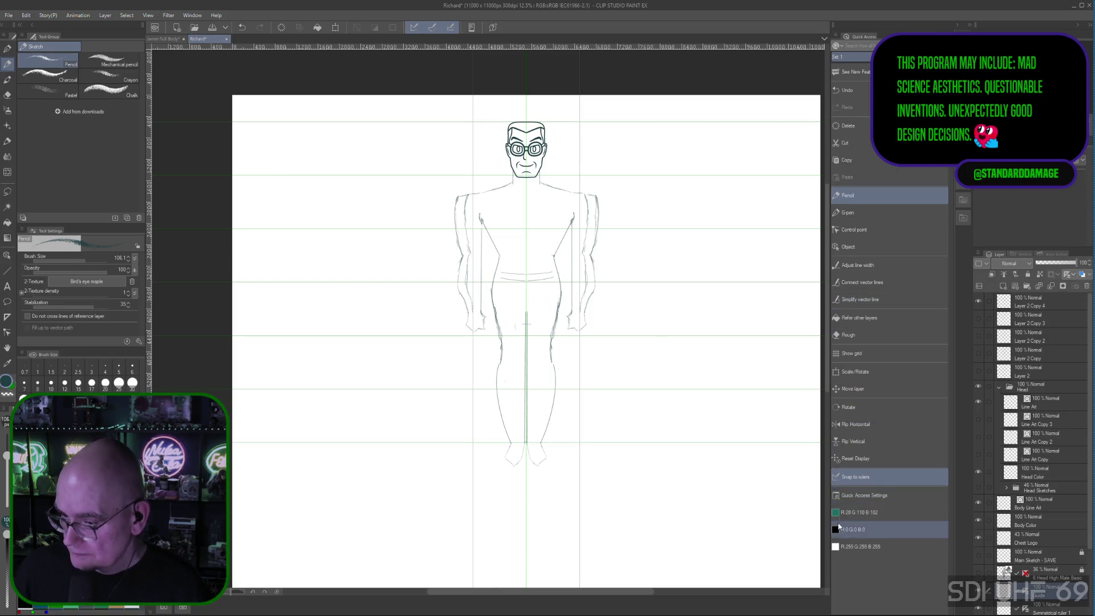
click(854, 335)
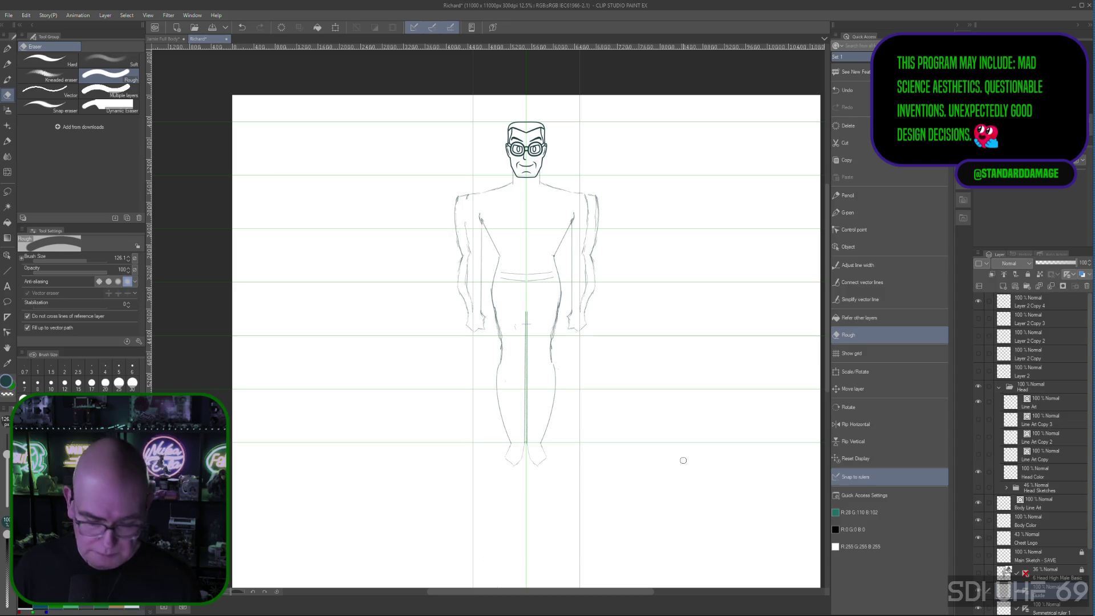
key(ctrl+z)
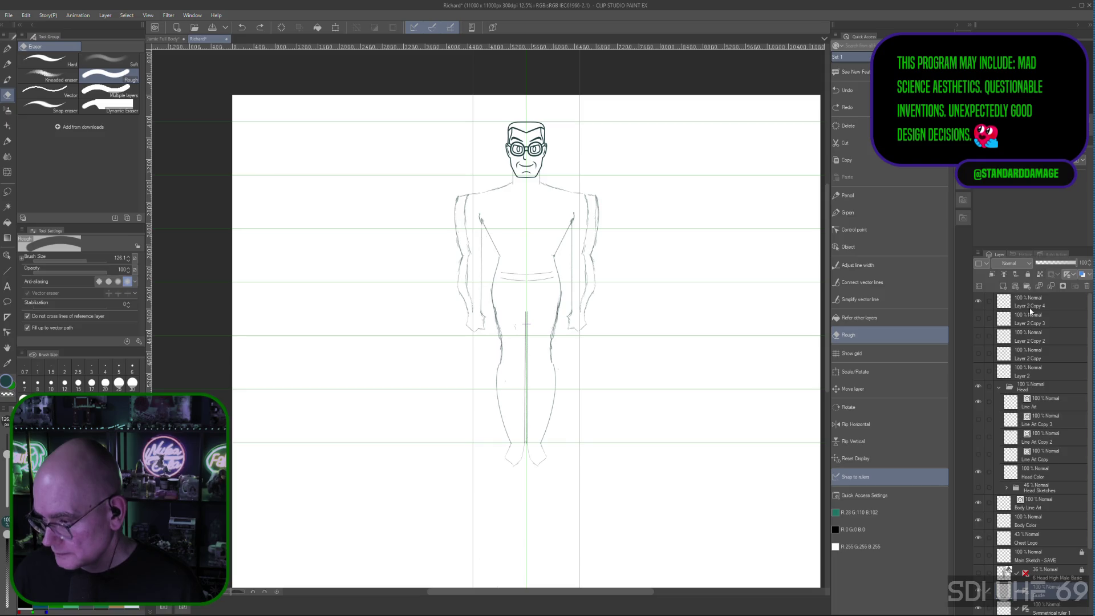
On Layer 2 Copy 4, erase the old outer sketch lines of the left and right arms
click(1032, 305)
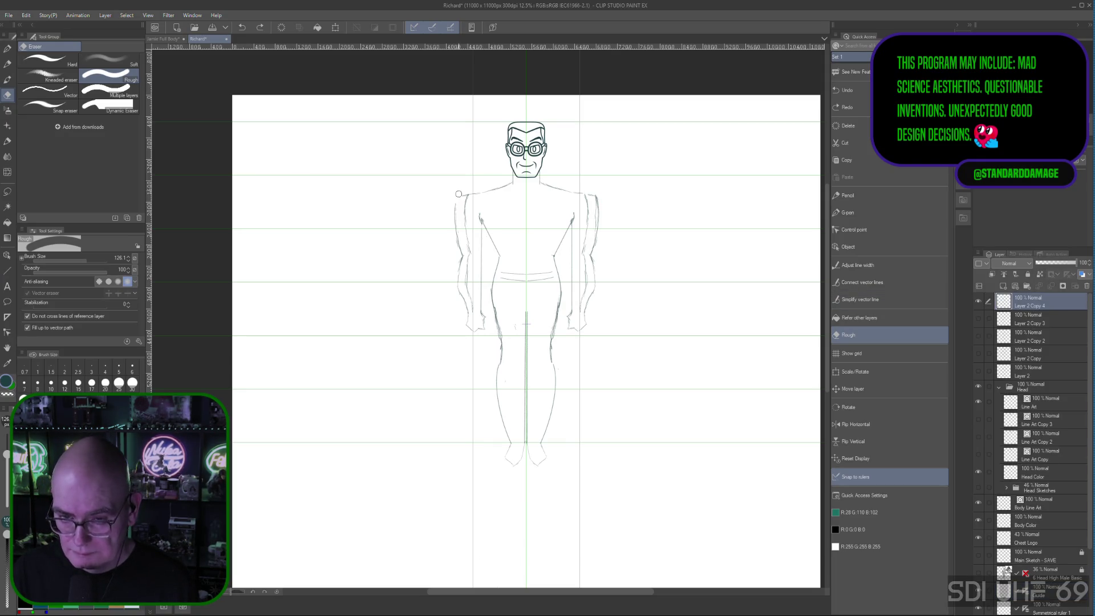
drag(463, 195, 464, 306)
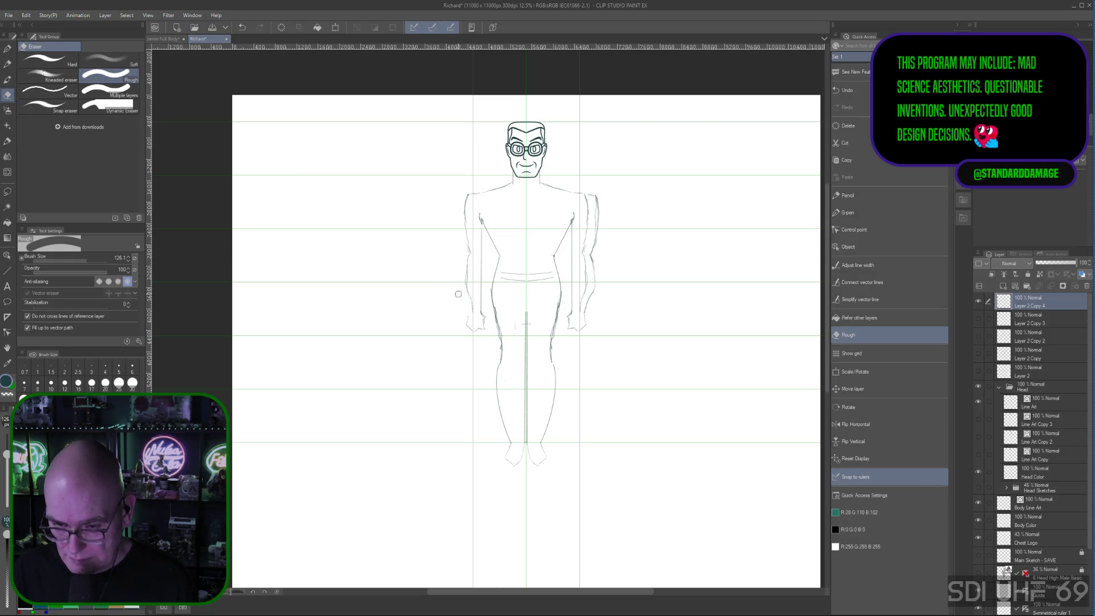
drag(599, 197, 588, 302)
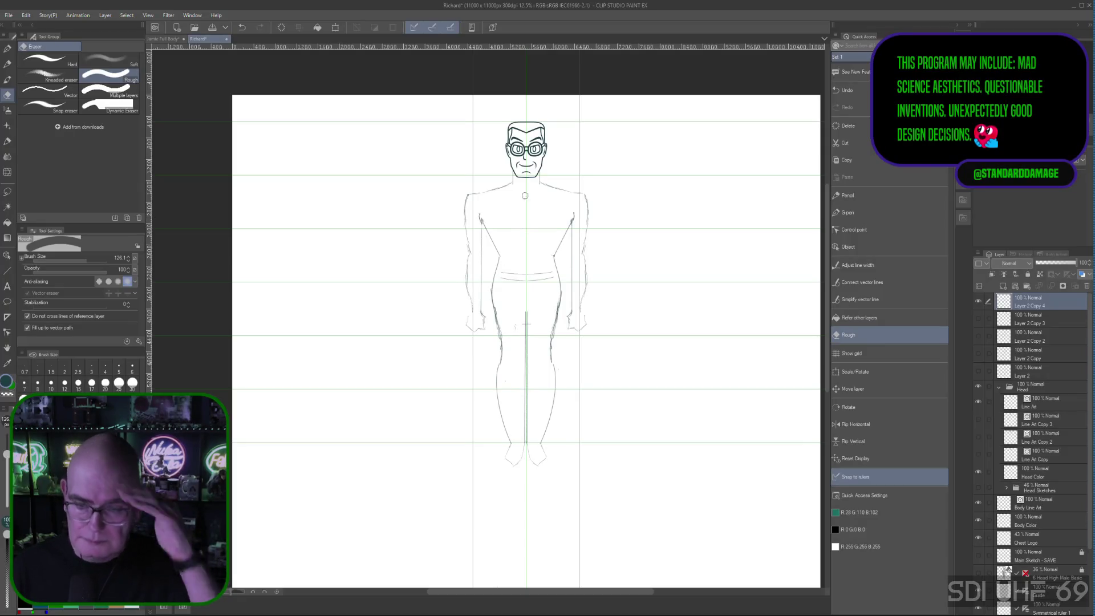
click(840, 196)
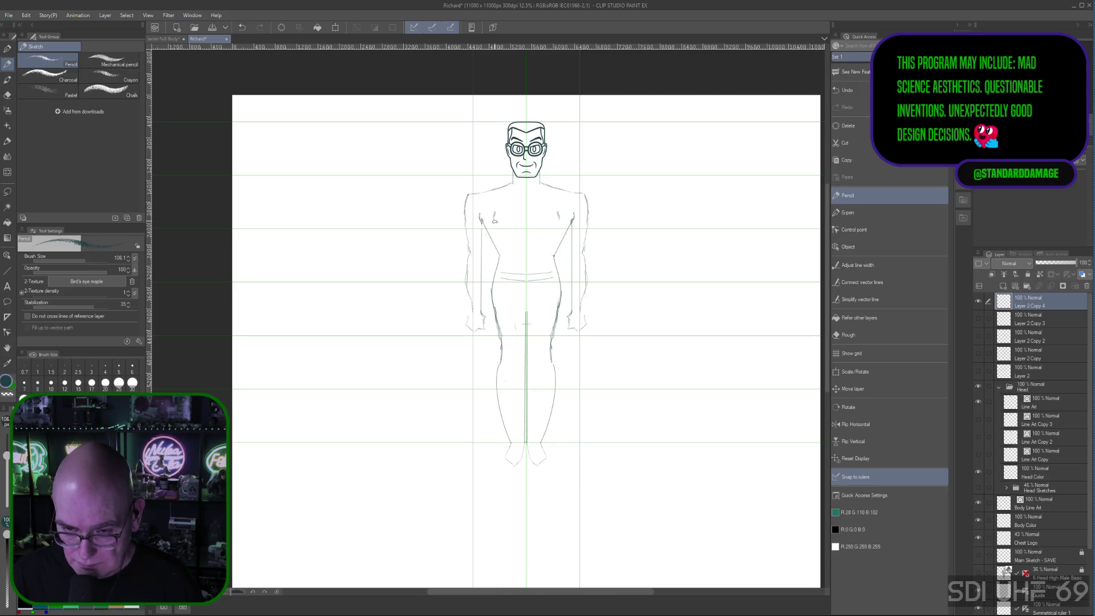
Extend the mirrored chest strokes downward and straighten the left chest line, adjusting its endpoints
drag(498, 226, 505, 238)
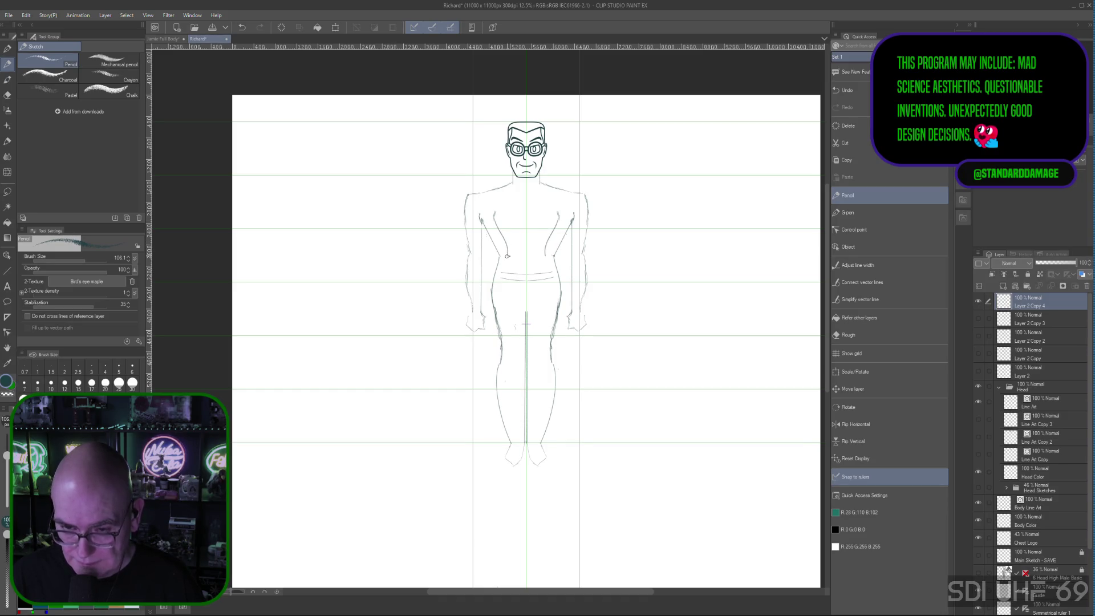
drag(509, 255, 508, 255)
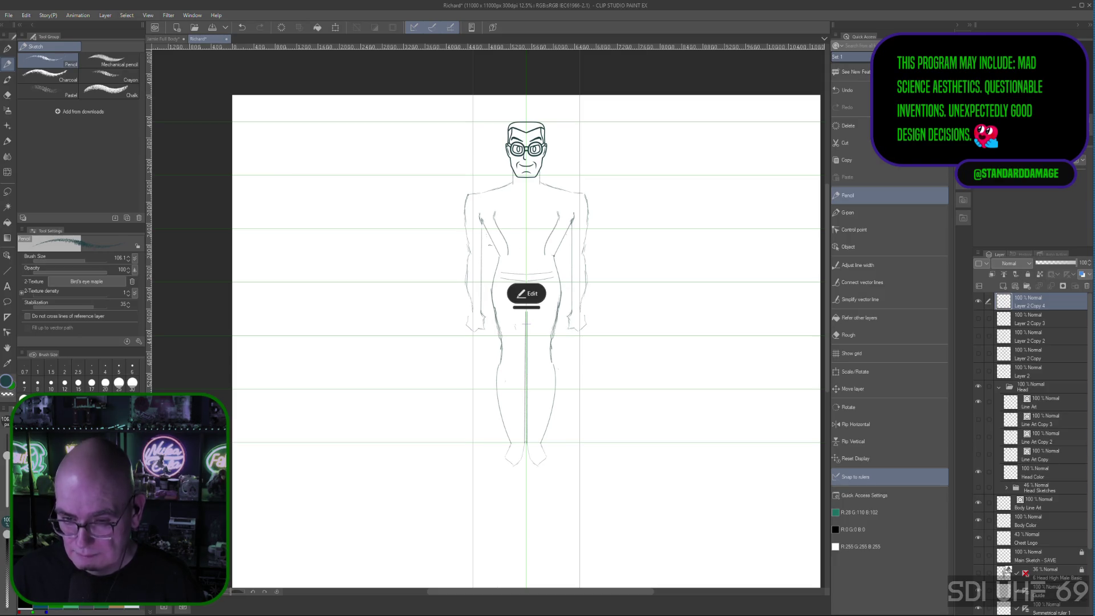
mouse_move(508, 255)
mouse_down()
mouse_move(494, 217)
mouse_move(482, 223)
mouse_move(499, 233)
mouse_up()
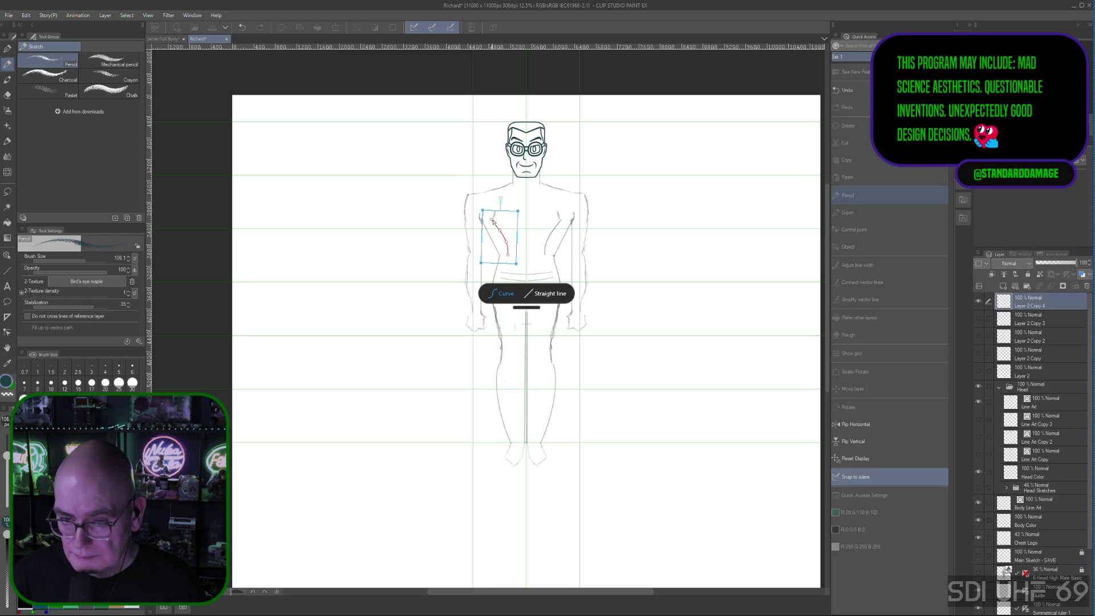
click(545, 293)
drag(509, 256, 507, 251)
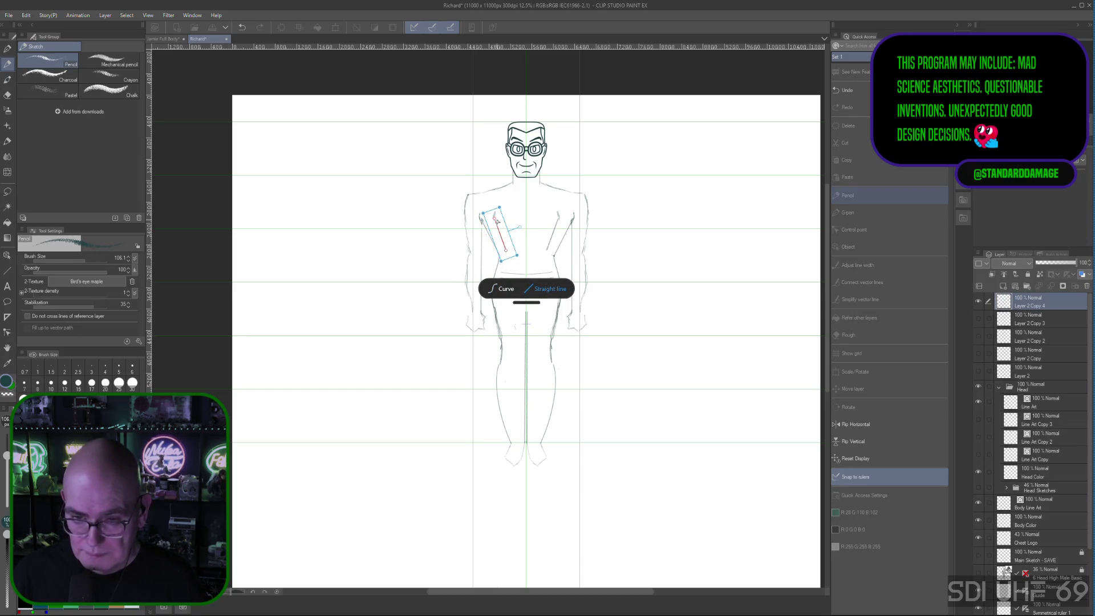
drag(494, 221, 489, 219)
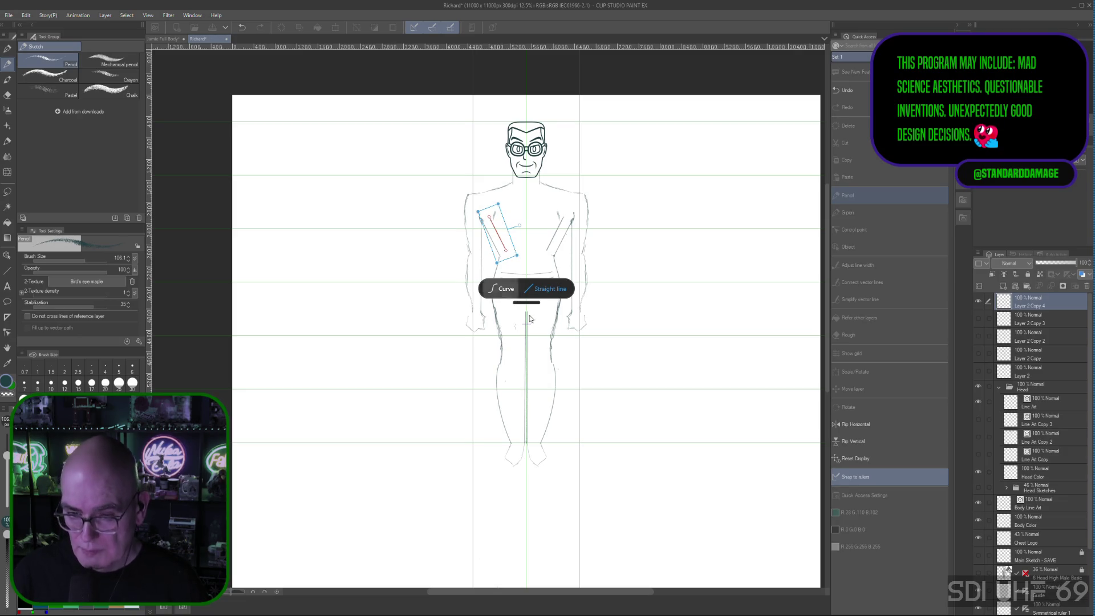
key(Return)
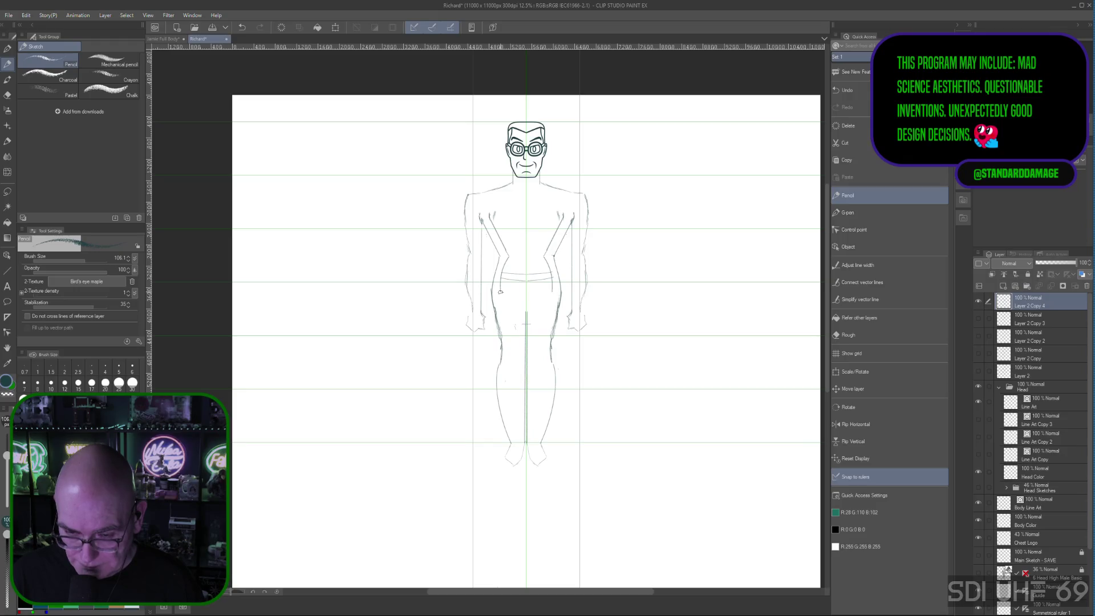
Add mirrored strokes over the hips and thighs, bending the side stroke into a smooth curve
drag(504, 310, 509, 348)
mouse_move(502, 288)
mouse_down()
mouse_move(509, 348)
mouse_move(509, 257)
mouse_up()
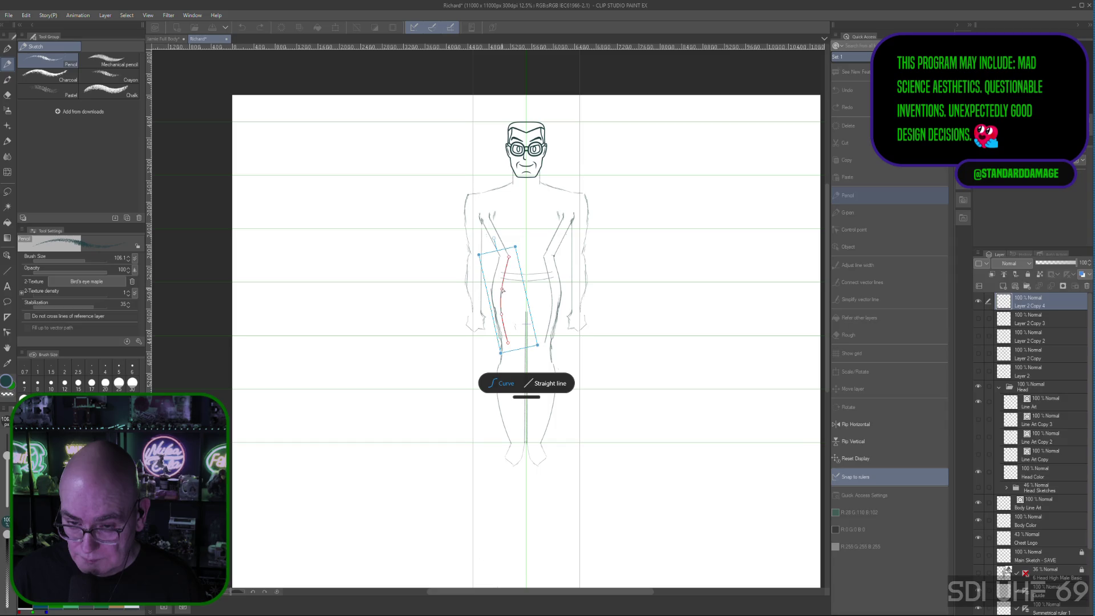
drag(501, 276, 504, 290)
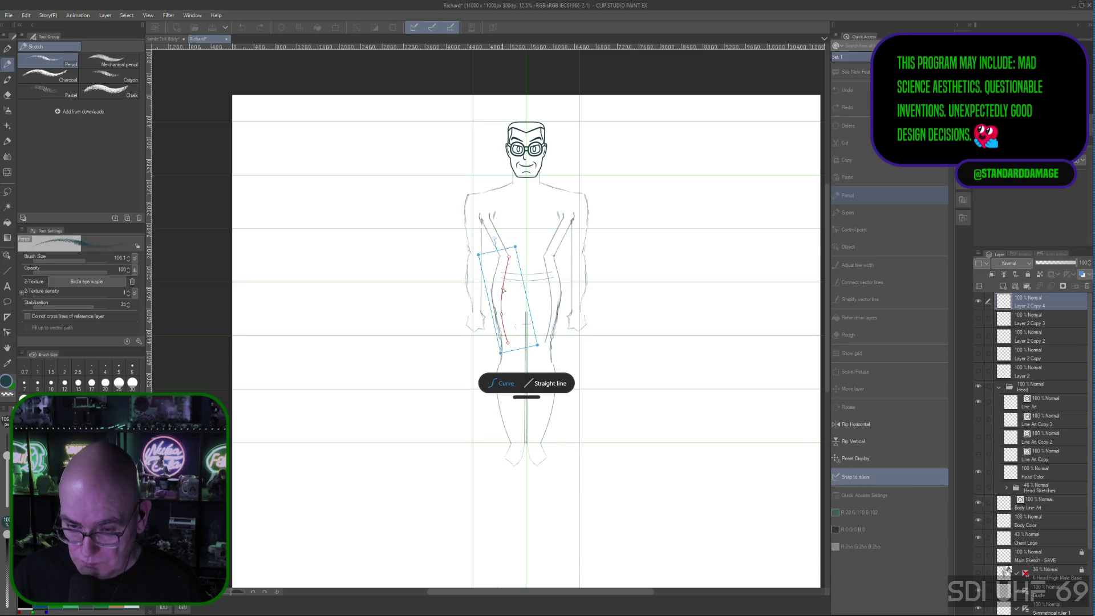
drag(503, 317, 507, 341)
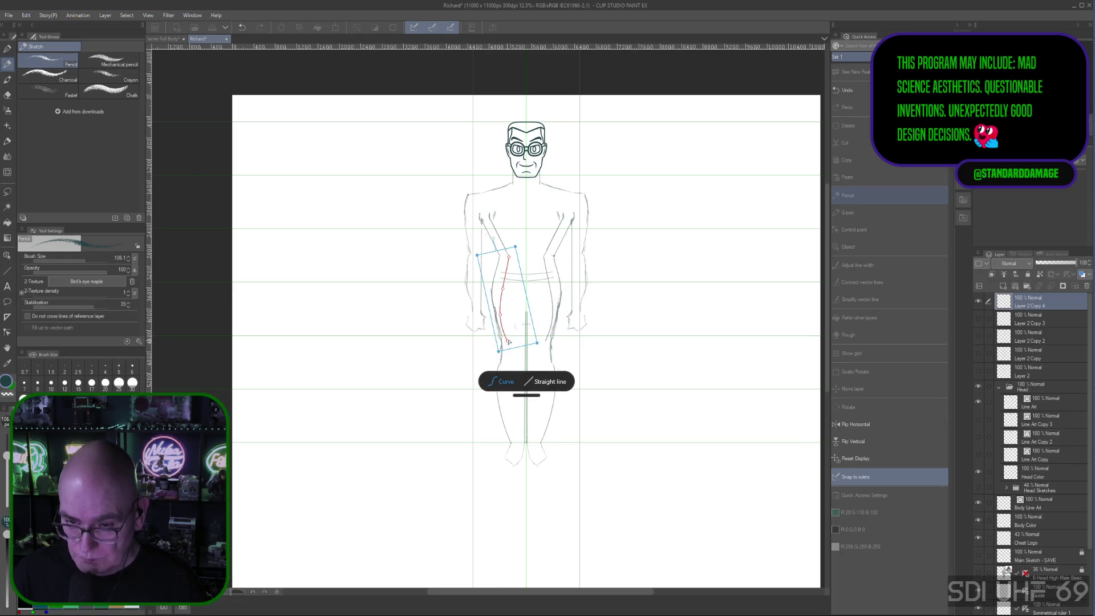
click(853, 200)
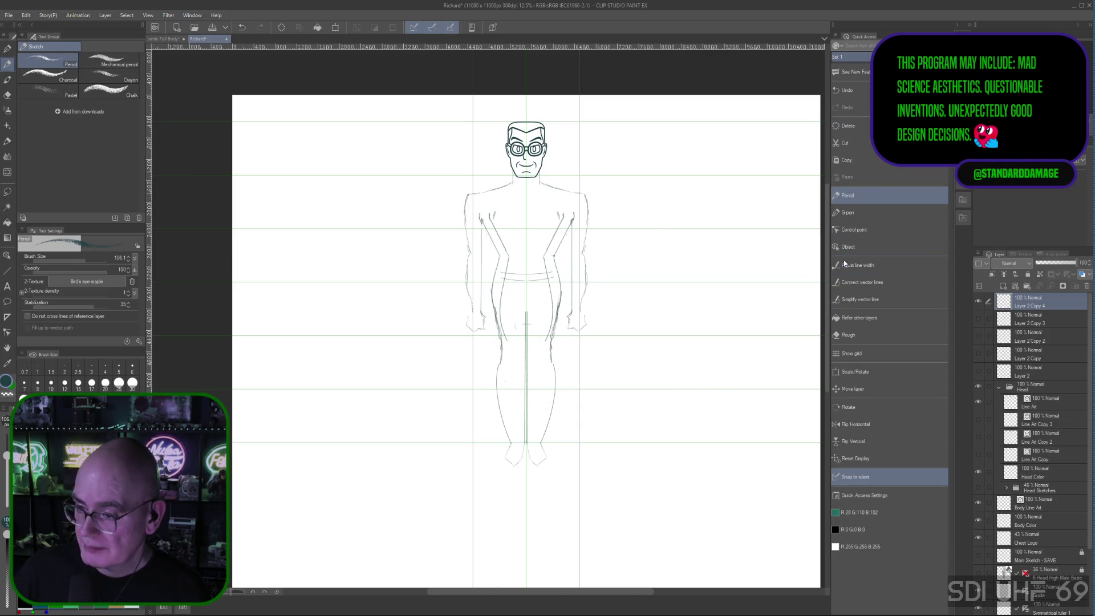
click(850, 335)
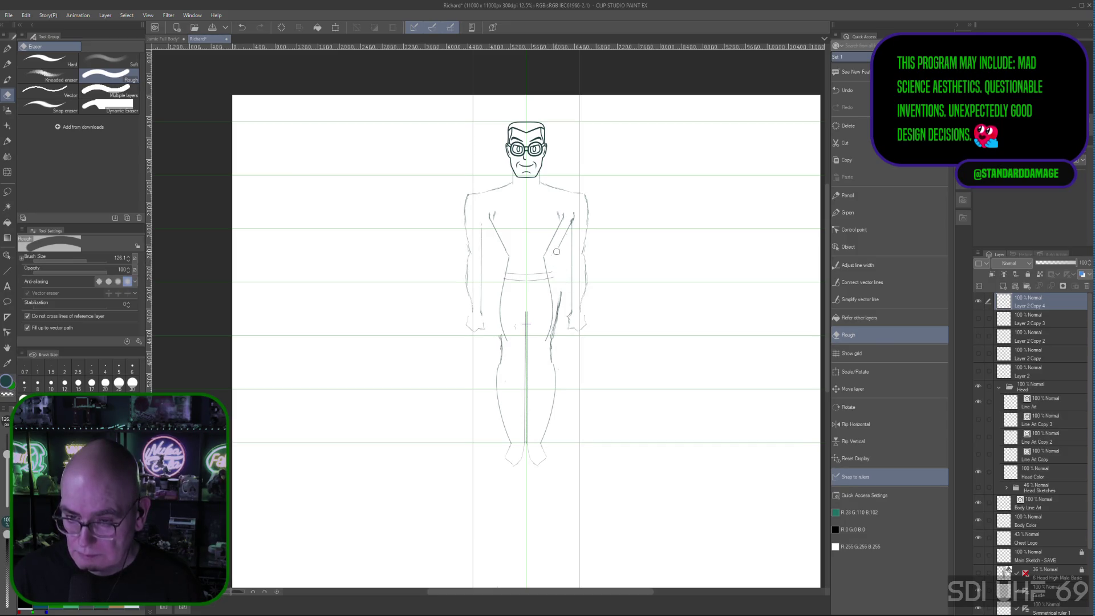
Erase the doubled right-hip stroke, draw mirrored lower-leg lines, and trim the right outer leg line
drag(569, 224, 556, 330)
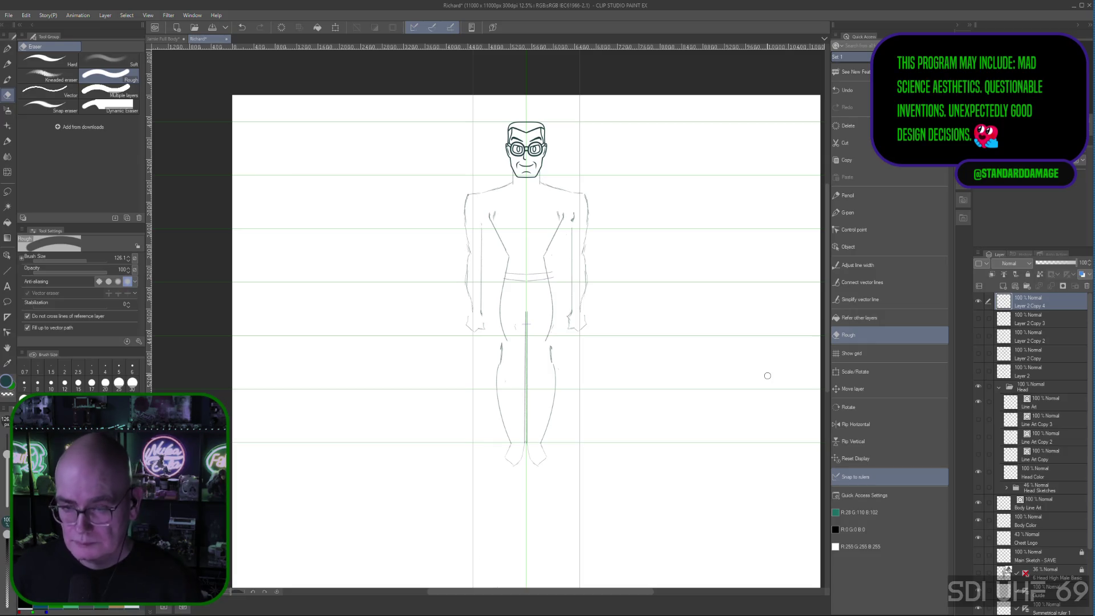
click(855, 195)
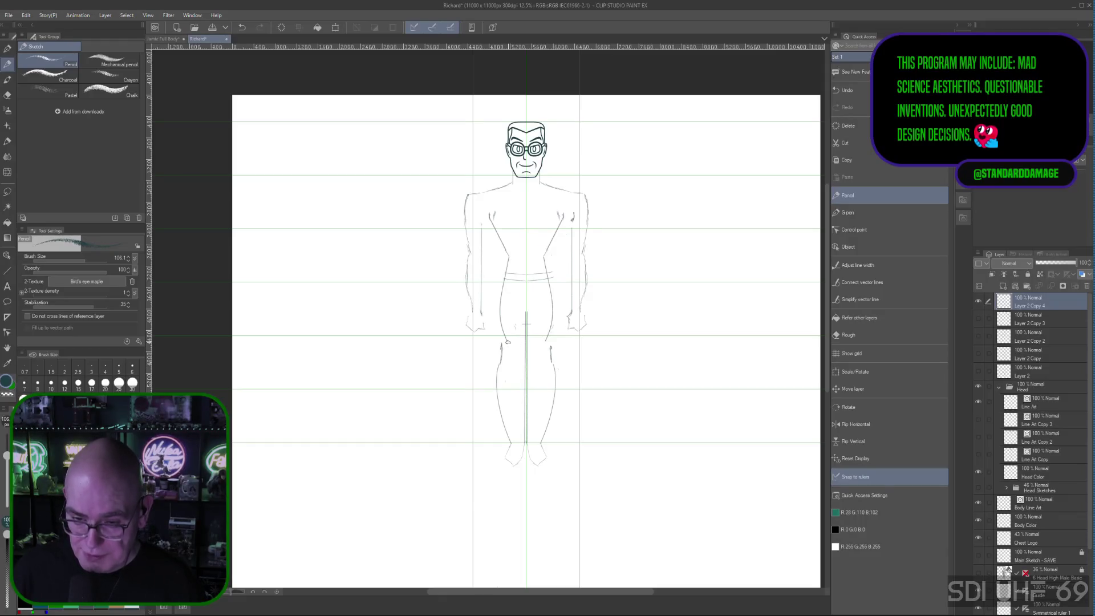
drag(507, 351, 508, 361)
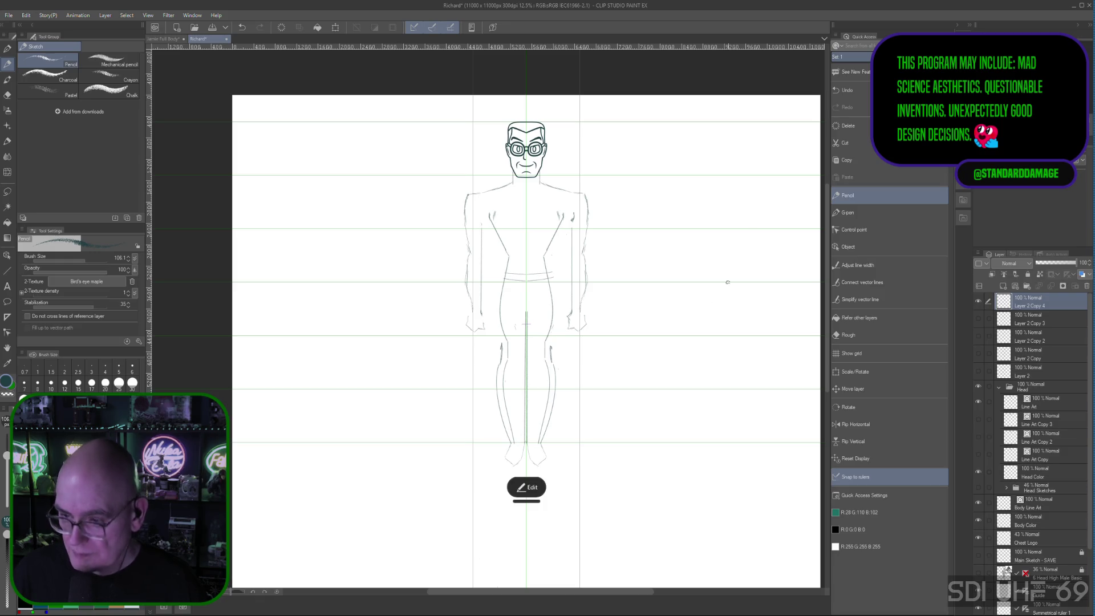
click(856, 335)
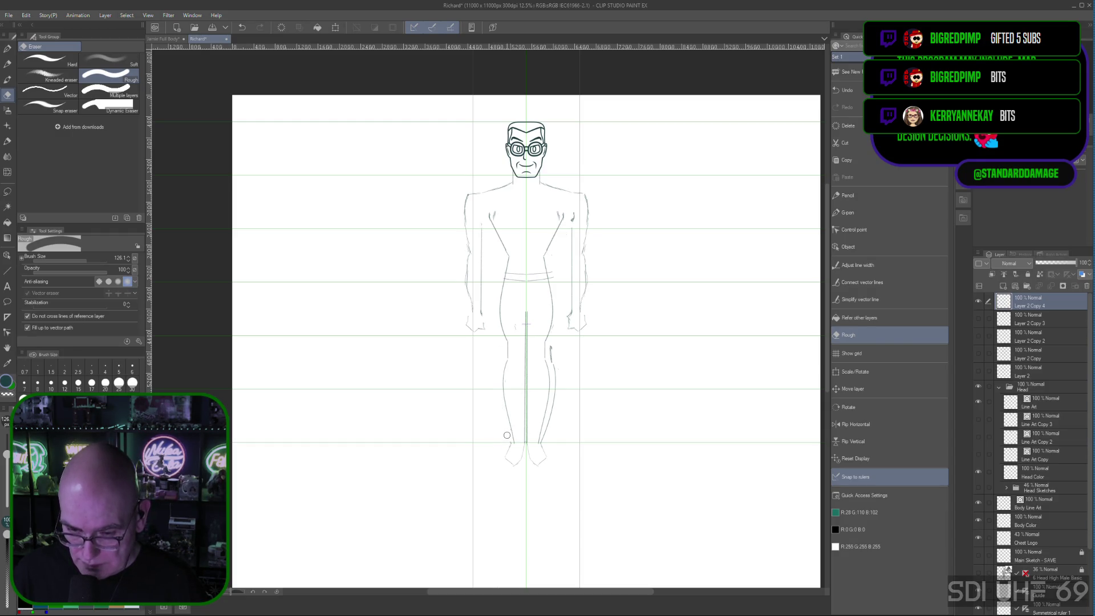
drag(552, 345, 552, 408)
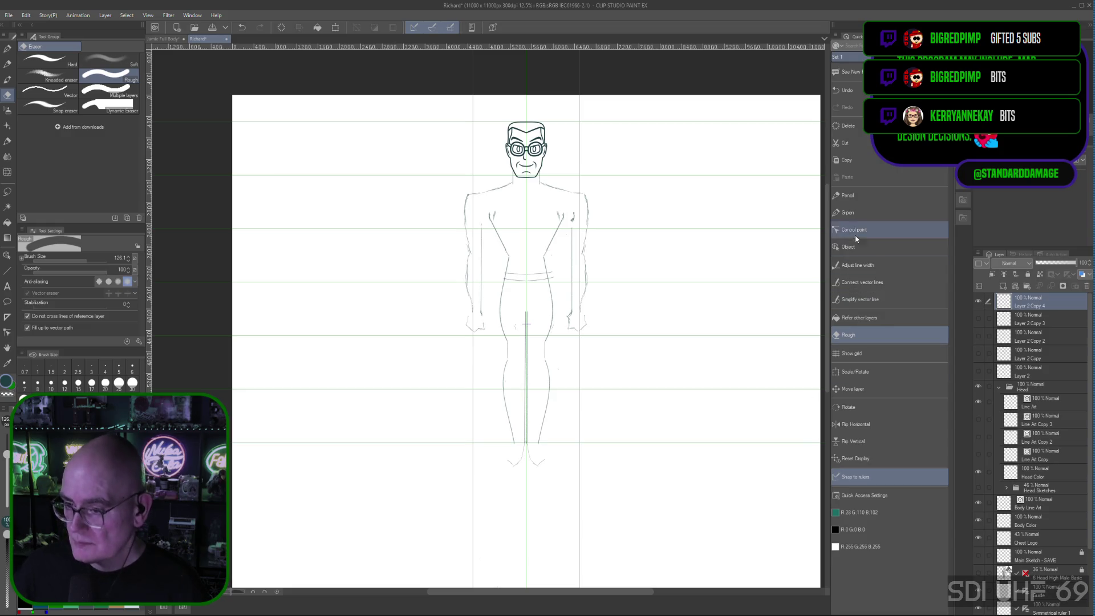
click(850, 195)
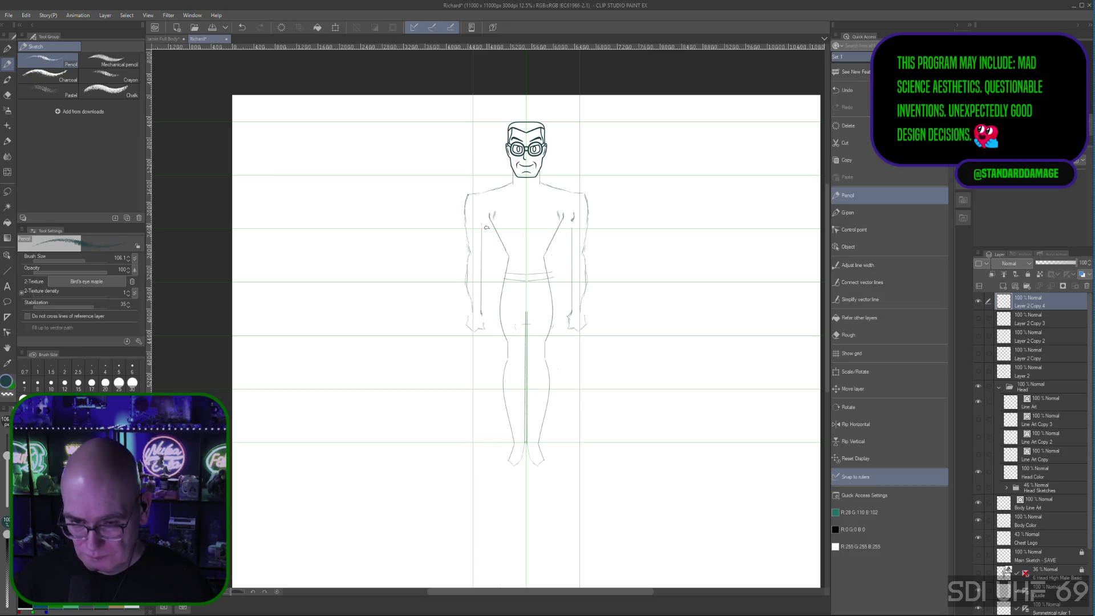
Draw two mirrored inner strokes down the arms and erase the old inner line on the left arm
drag(486, 239, 486, 312)
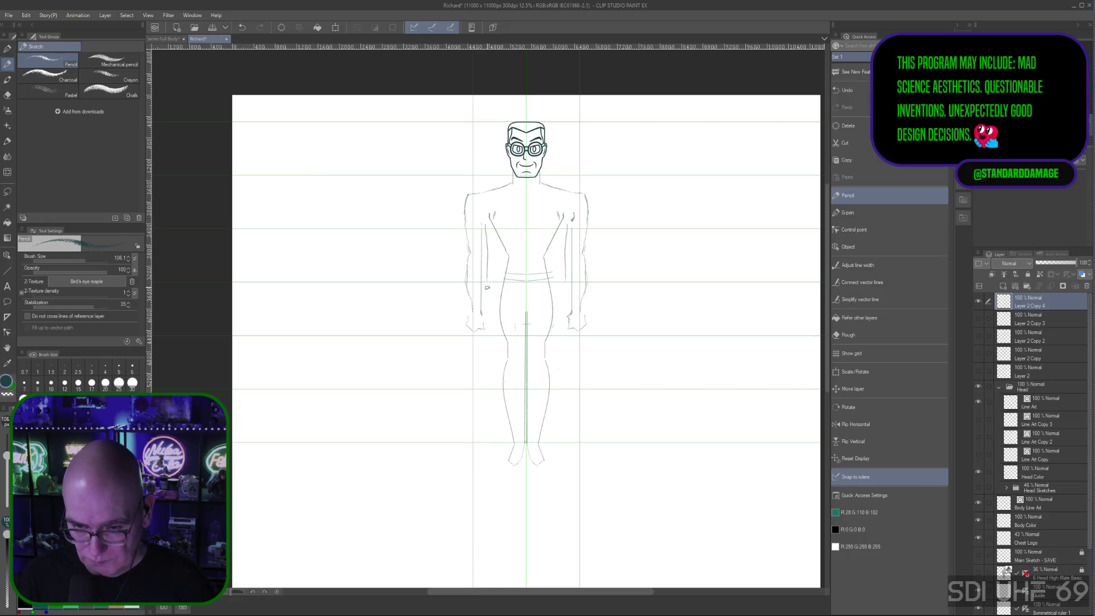
drag(486, 235, 487, 317)
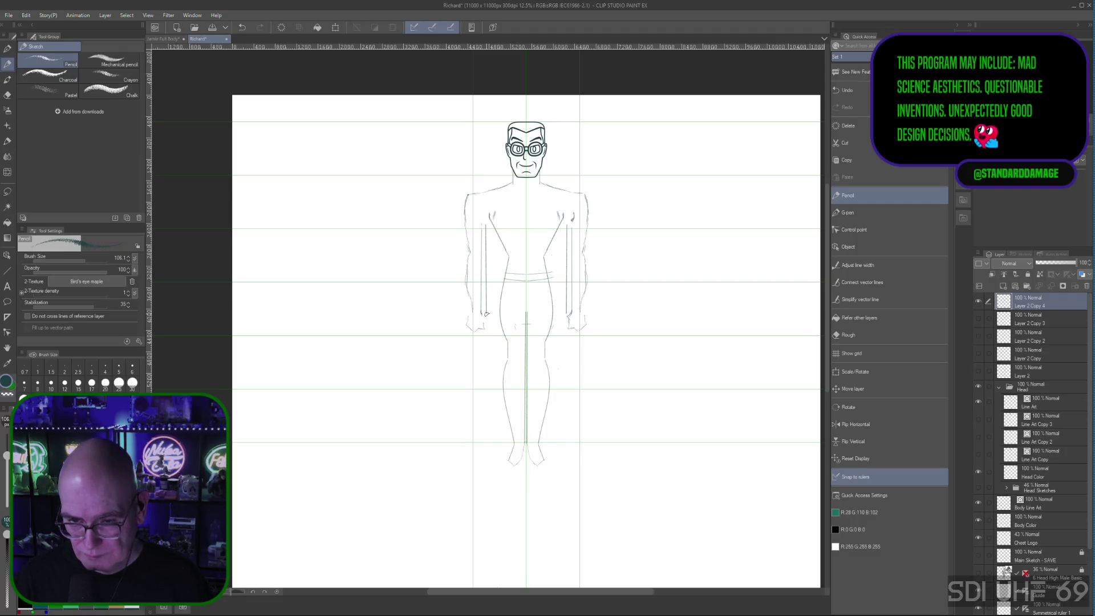
click(859, 337)
drag(479, 226, 482, 315)
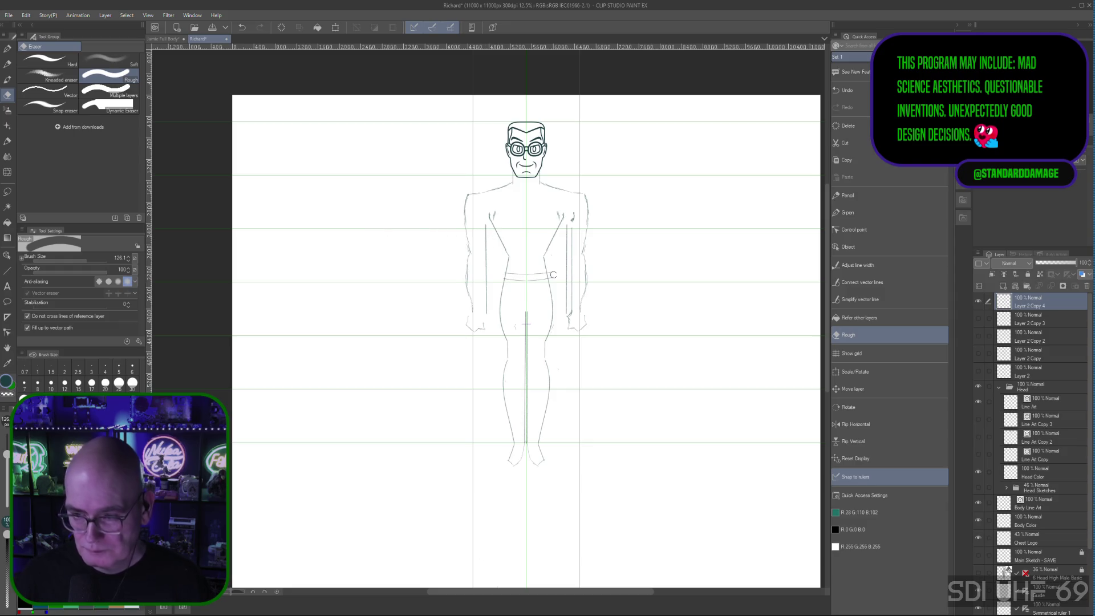
click(845, 196)
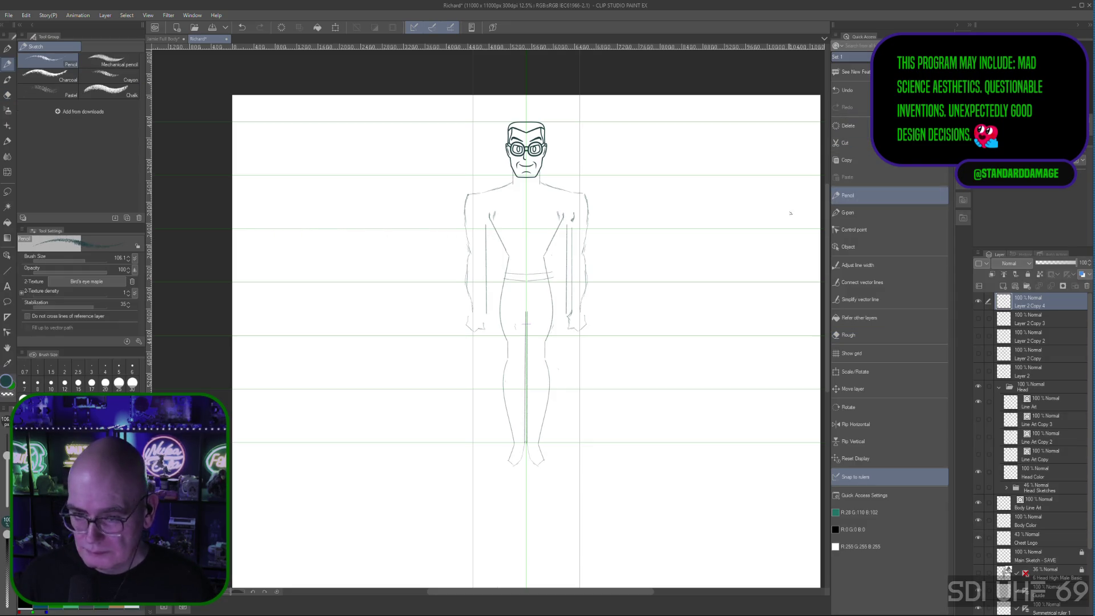
Redraw a short inner stroke along the left arm, undoing a failed attempt
click(482, 219)
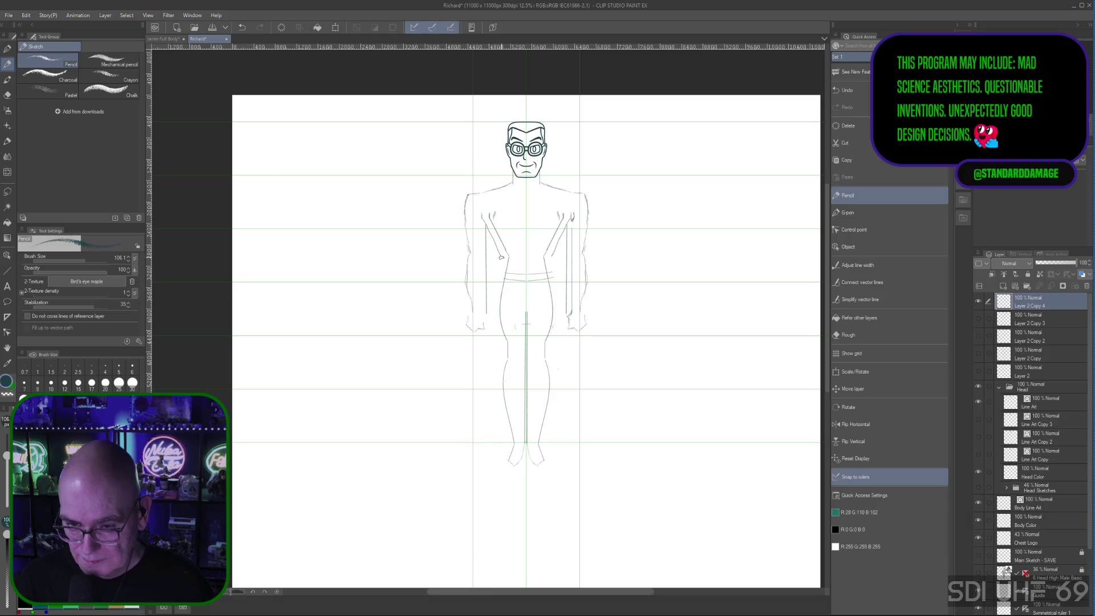
drag(500, 259, 501, 257)
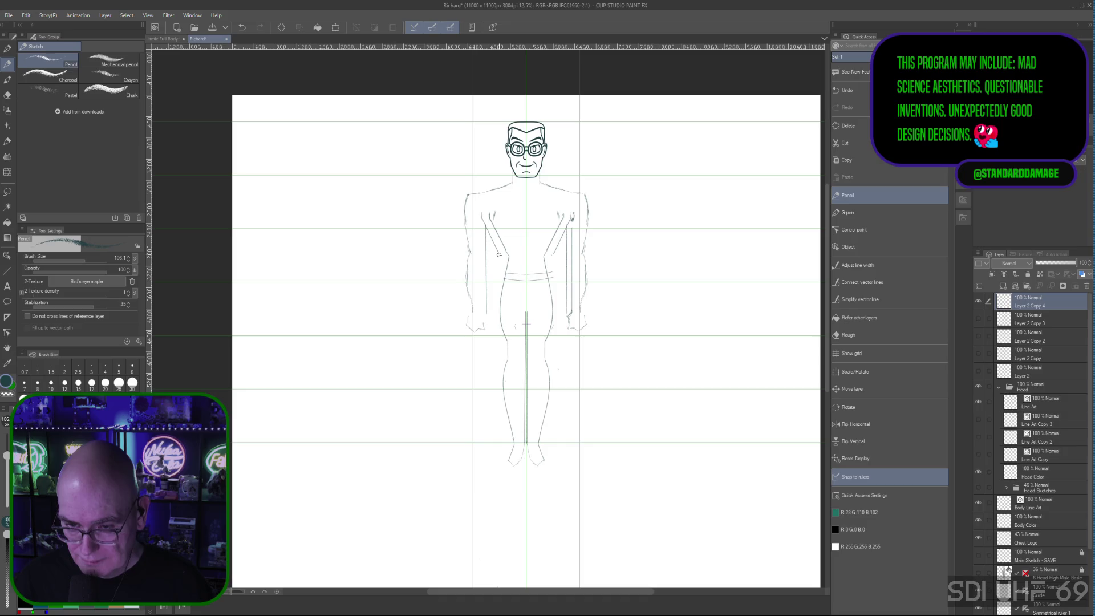
key(ctrl+z)
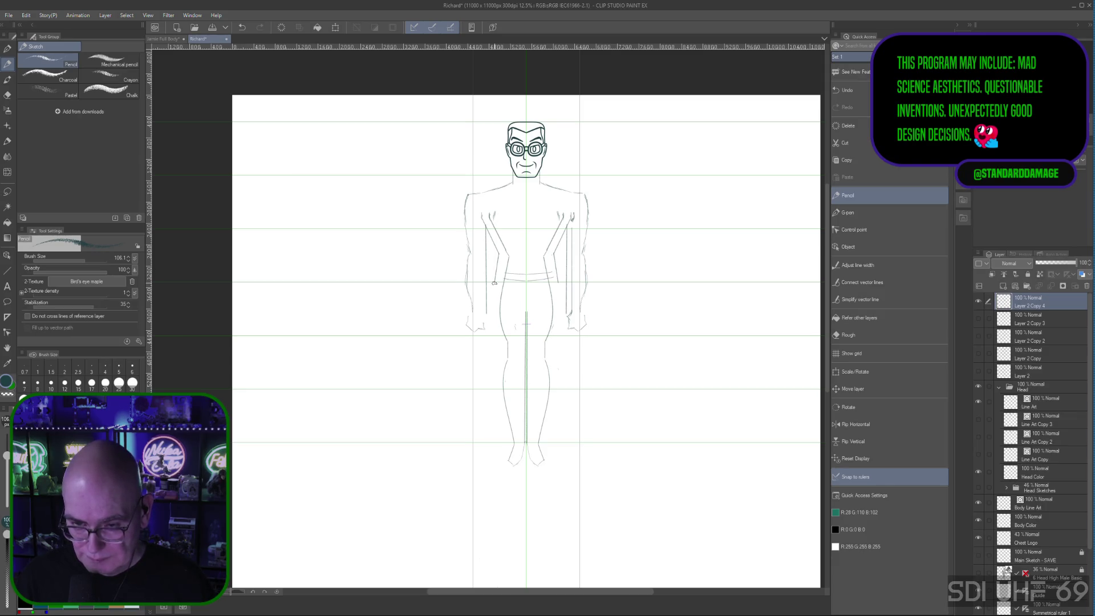
drag(494, 283, 499, 251)
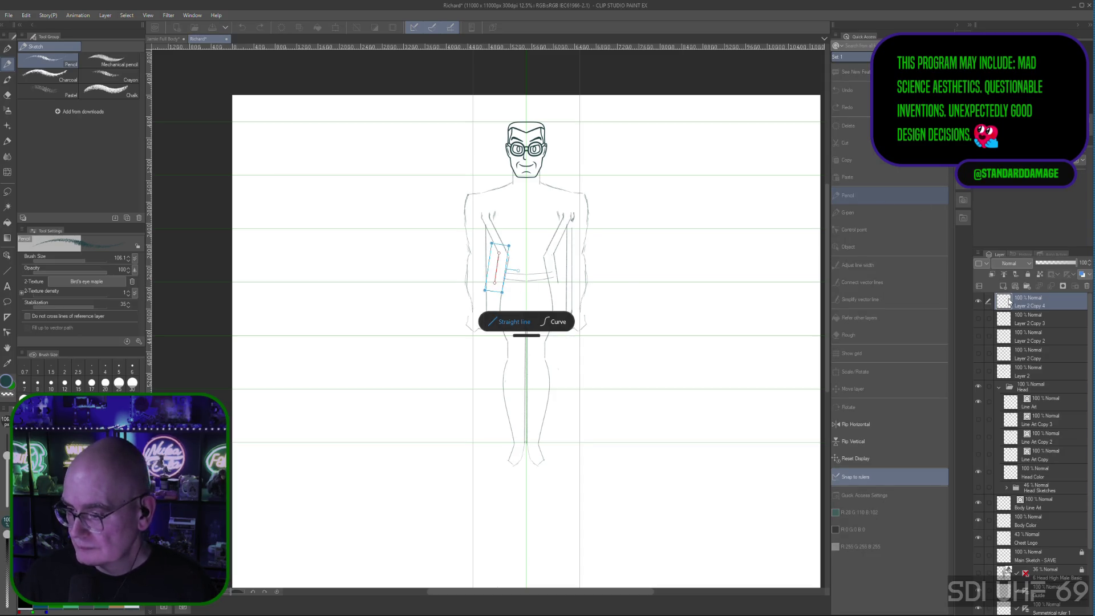
click(493, 284)
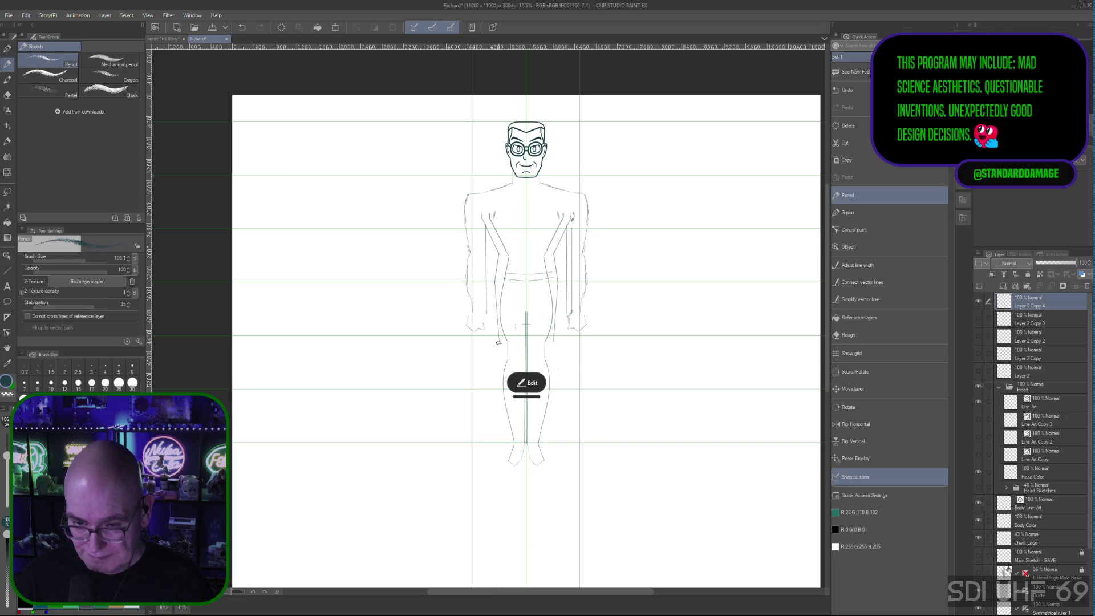
Draw a new left forearm stroke and reshape its top and bottom as a gentle curve
drag(499, 342, 493, 277)
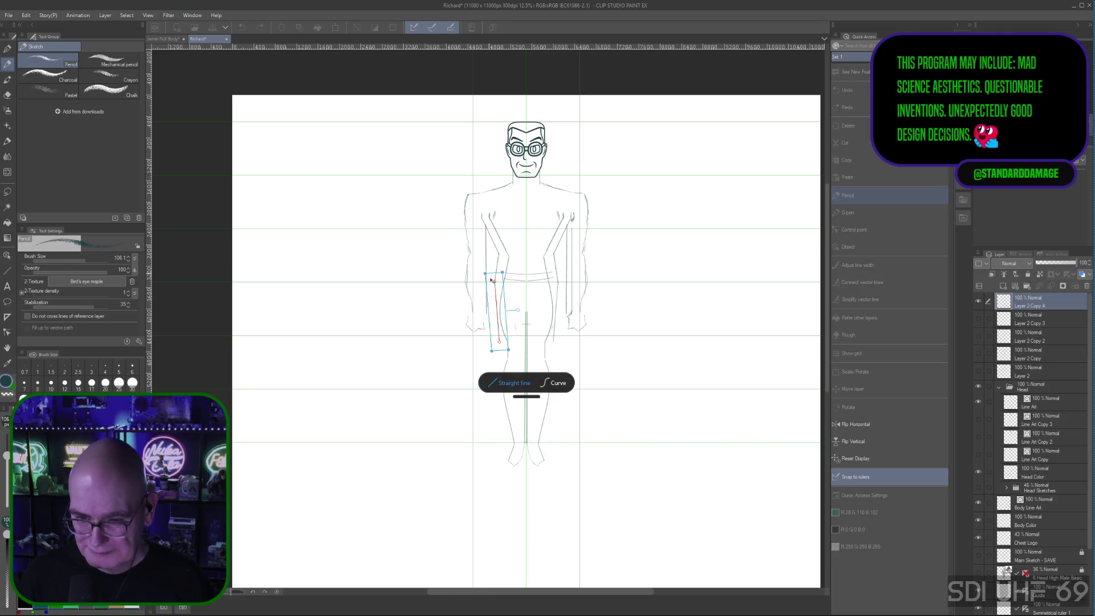
click(552, 383)
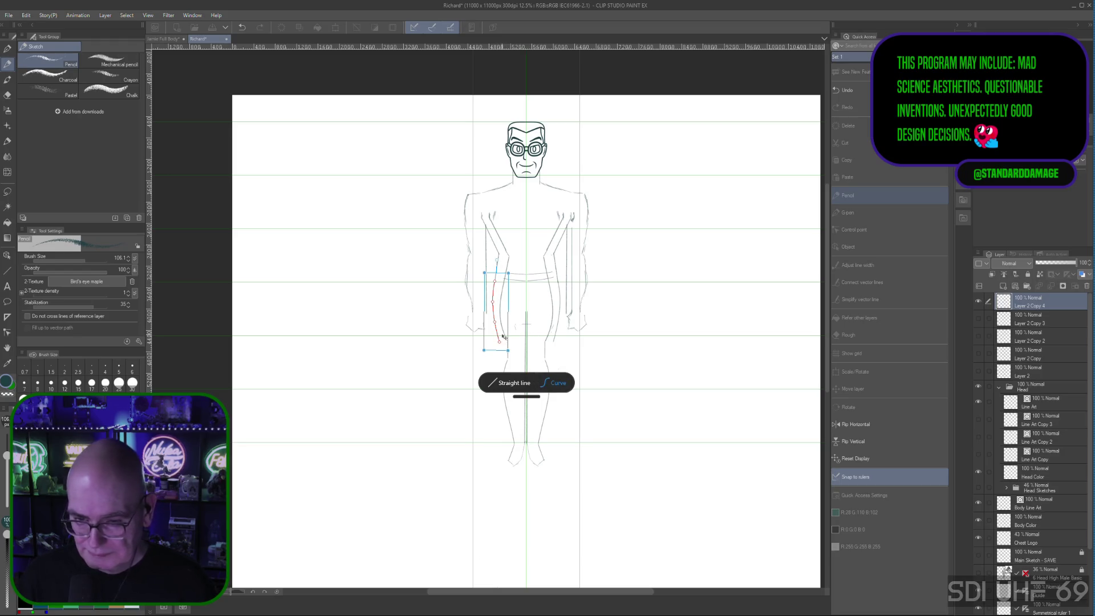
drag(497, 282, 496, 288)
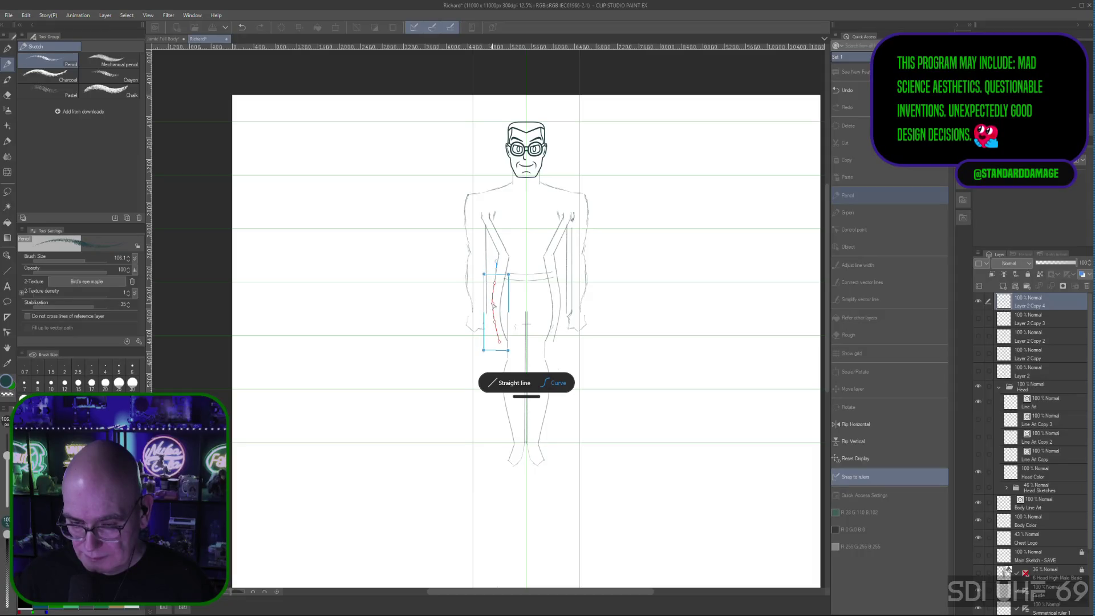
drag(499, 343, 503, 344)
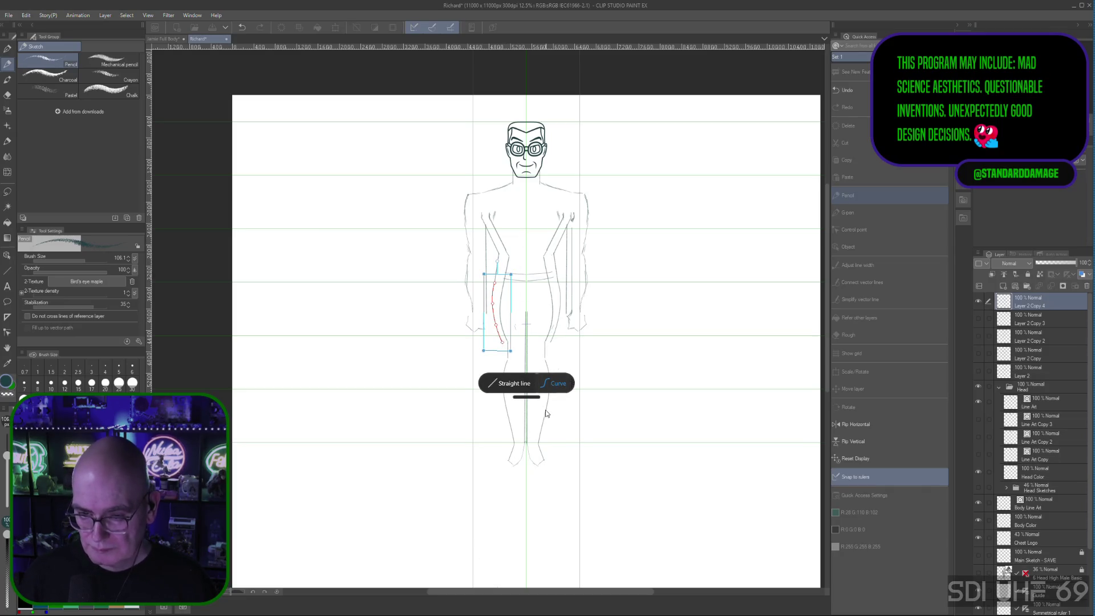
click(634, 363)
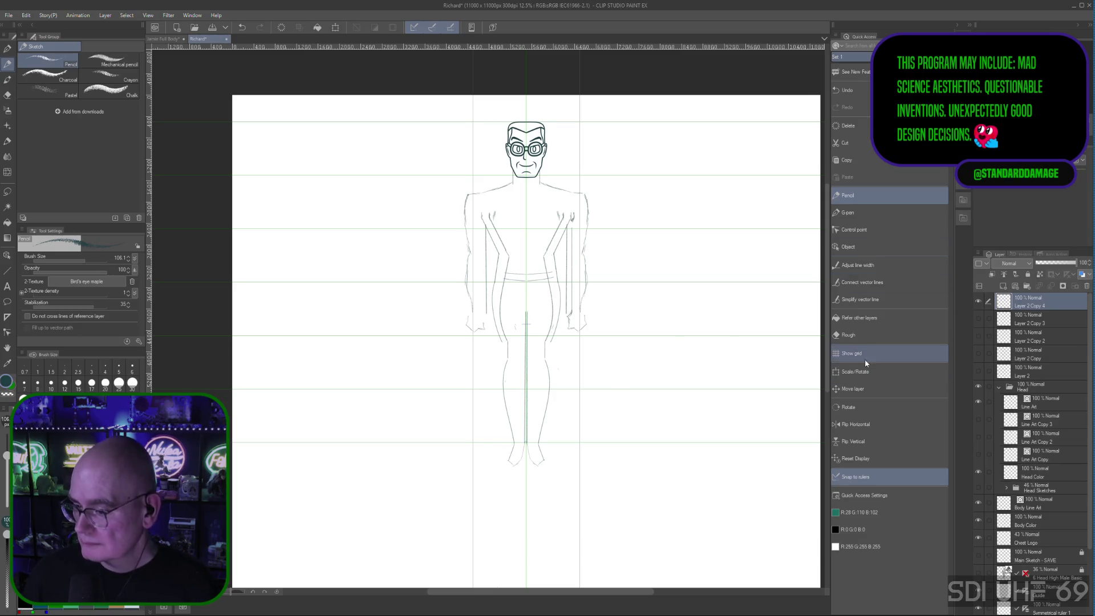
click(849, 334)
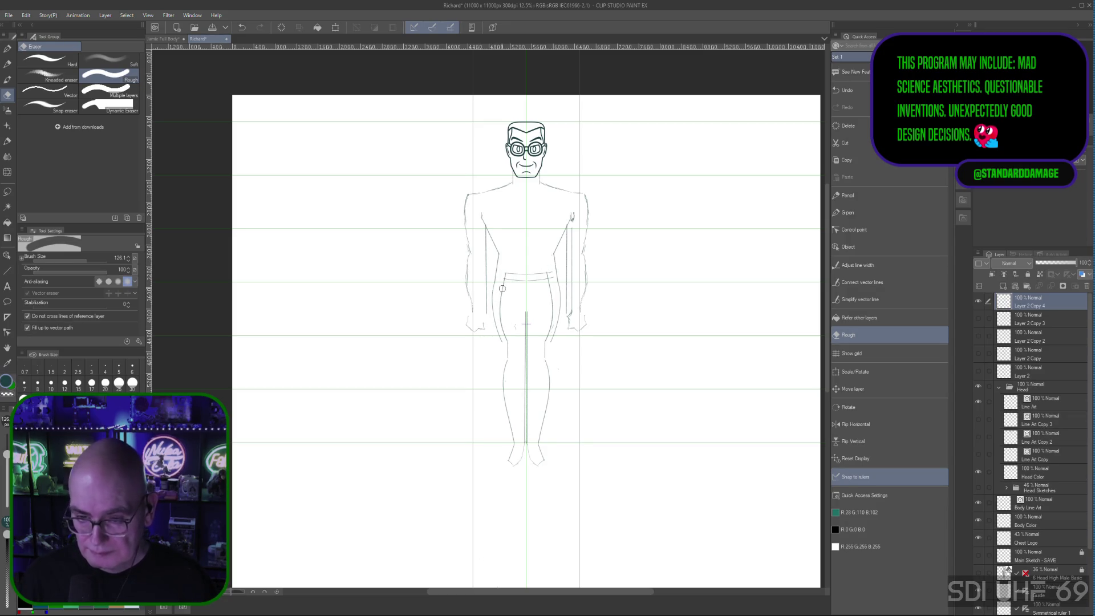
Erase the stray lines running down the tops of the left and right hips
drag(503, 287, 507, 335)
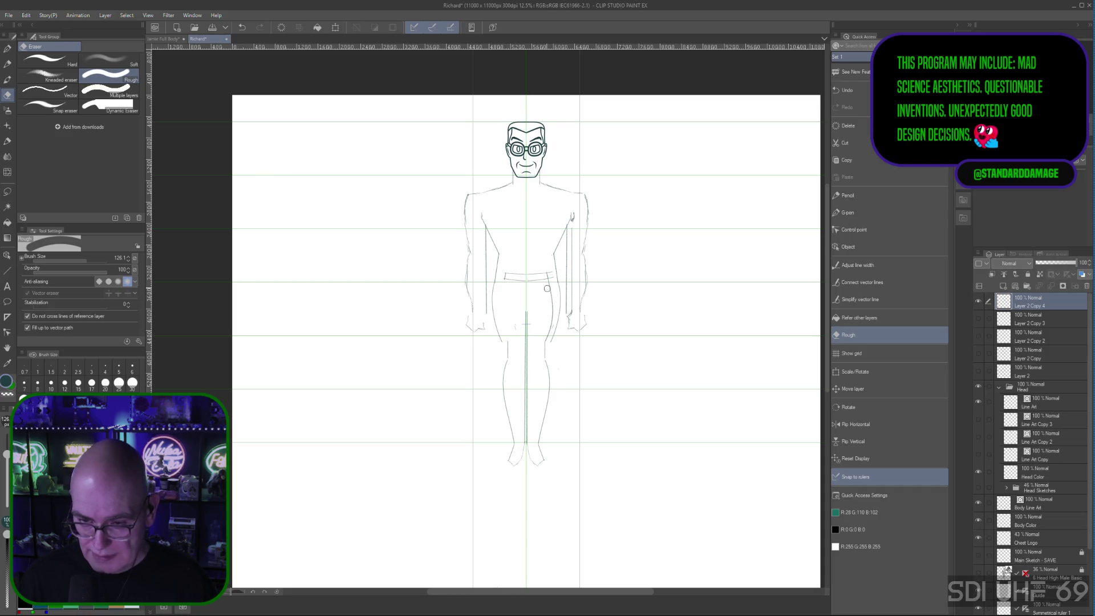
drag(548, 284, 548, 331)
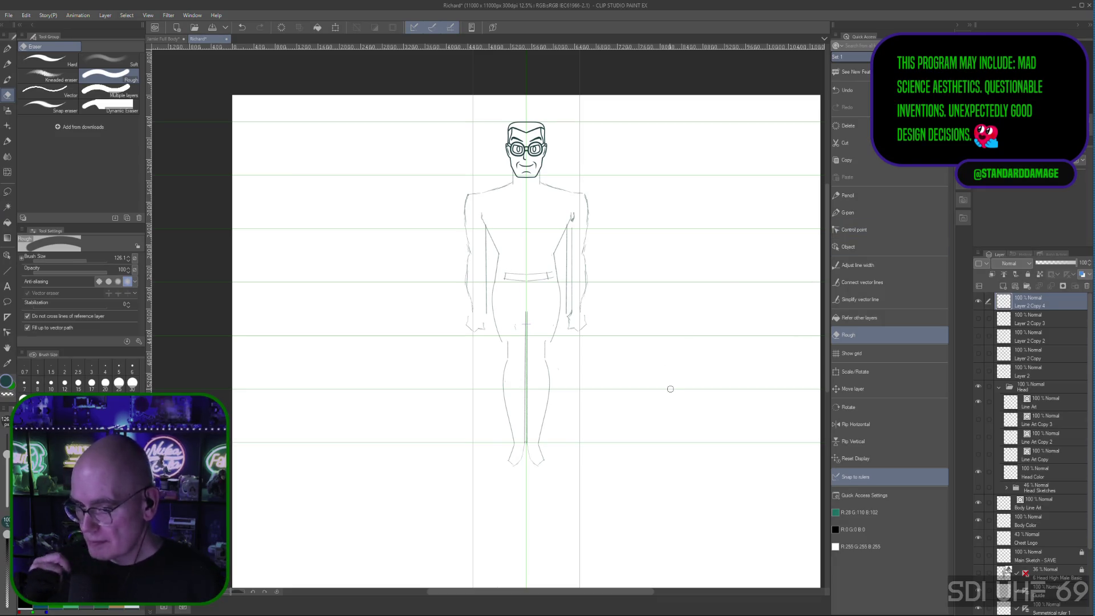
click(848, 195)
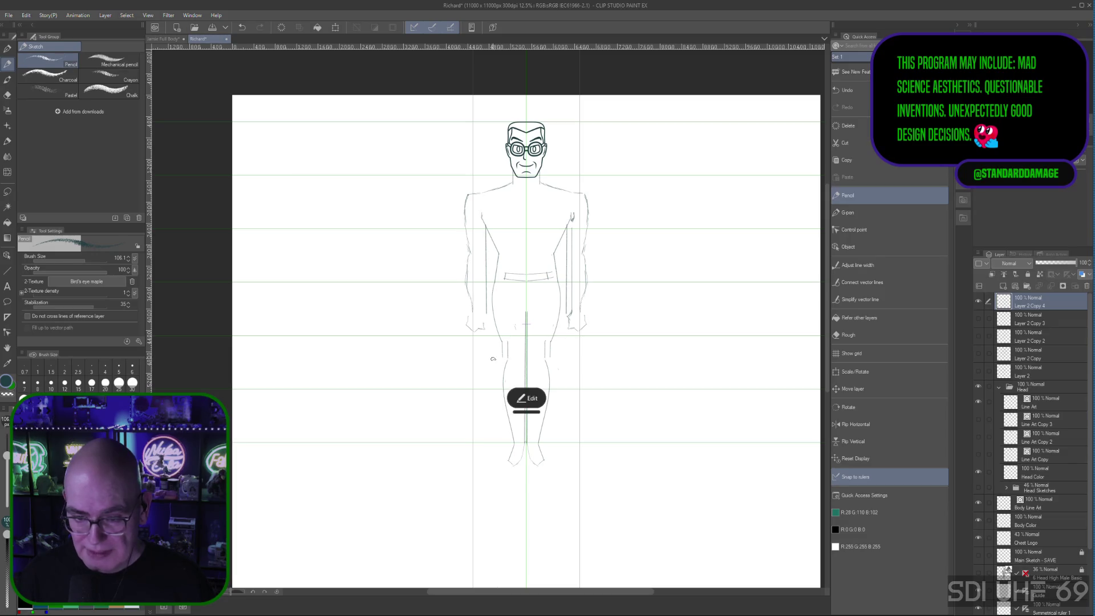
Draw a contour down the left leg and bend it into a curve via its control points
drag(496, 382, 505, 435)
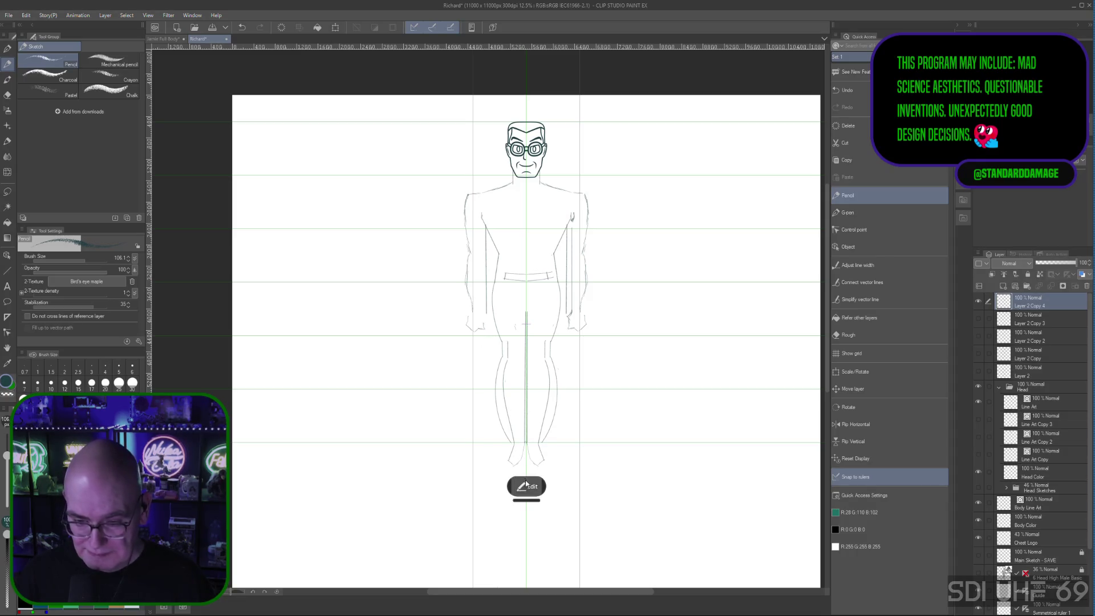
click(525, 486)
drag(497, 387, 505, 423)
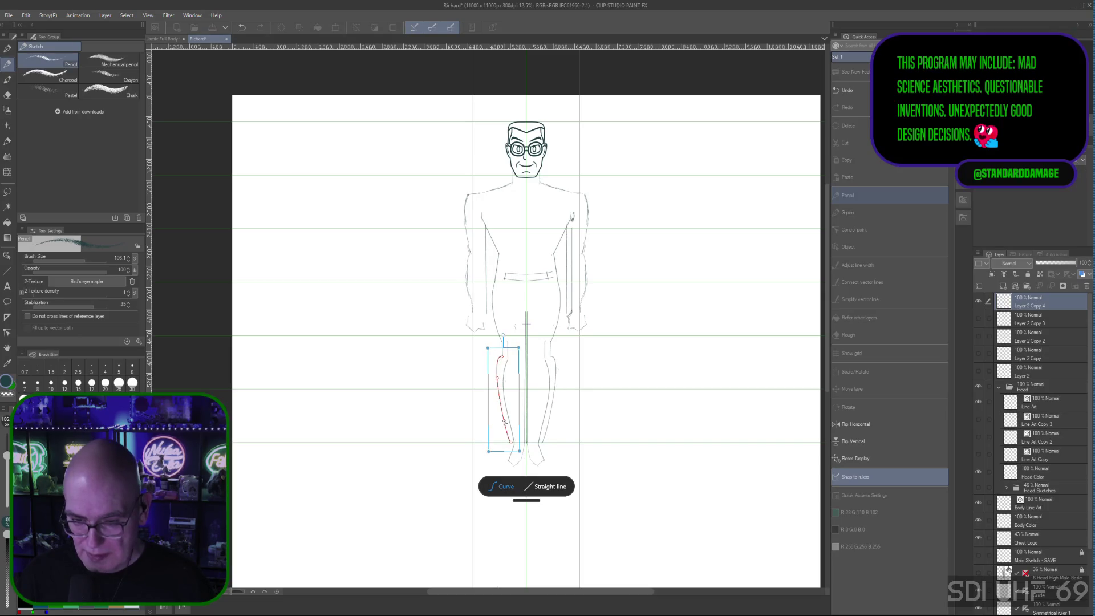
drag(498, 379, 498, 386)
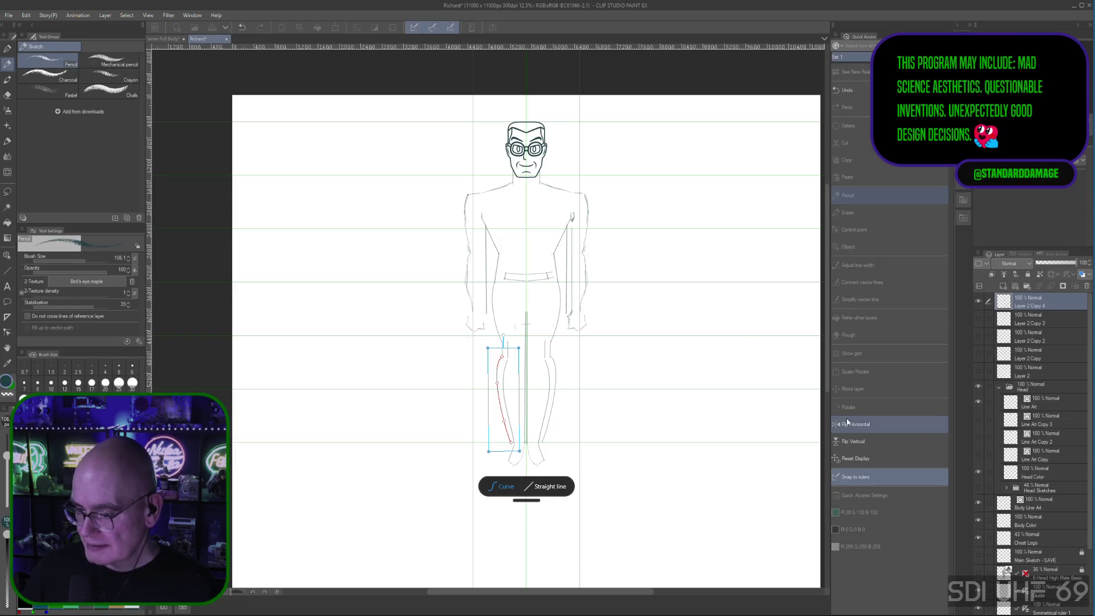
key(Return)
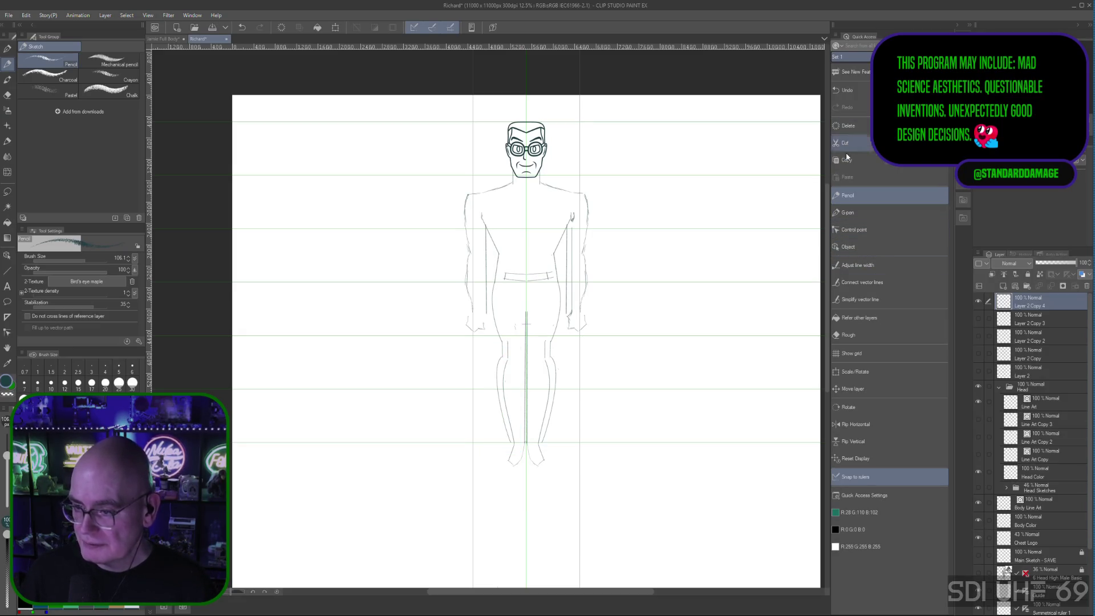
click(859, 334)
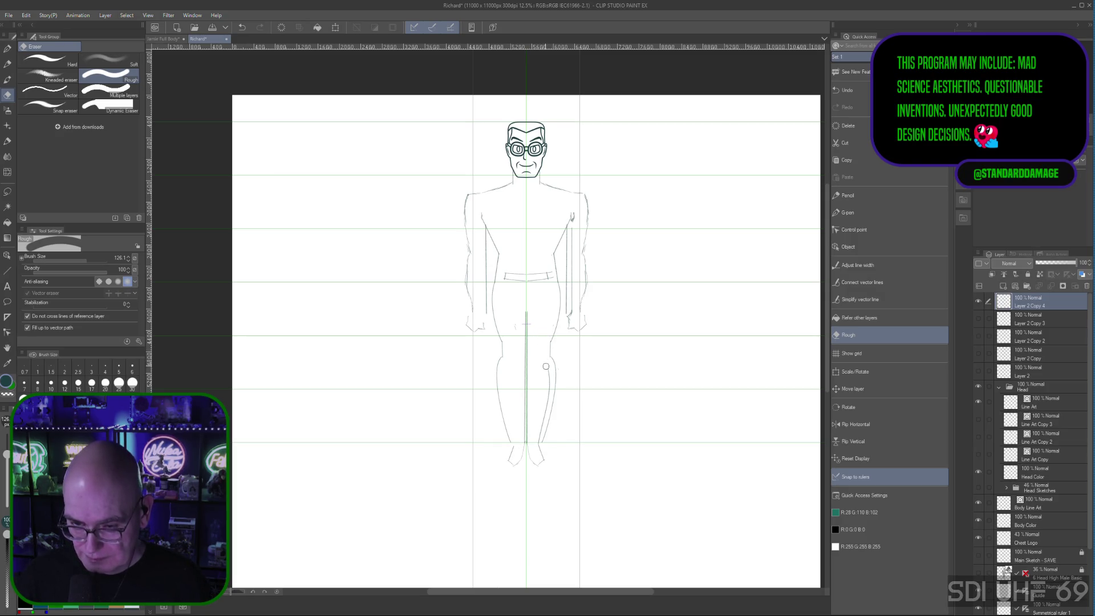
Erase the faint inner line on the right leg and trim the tops of the arm strokes
drag(548, 381, 537, 447)
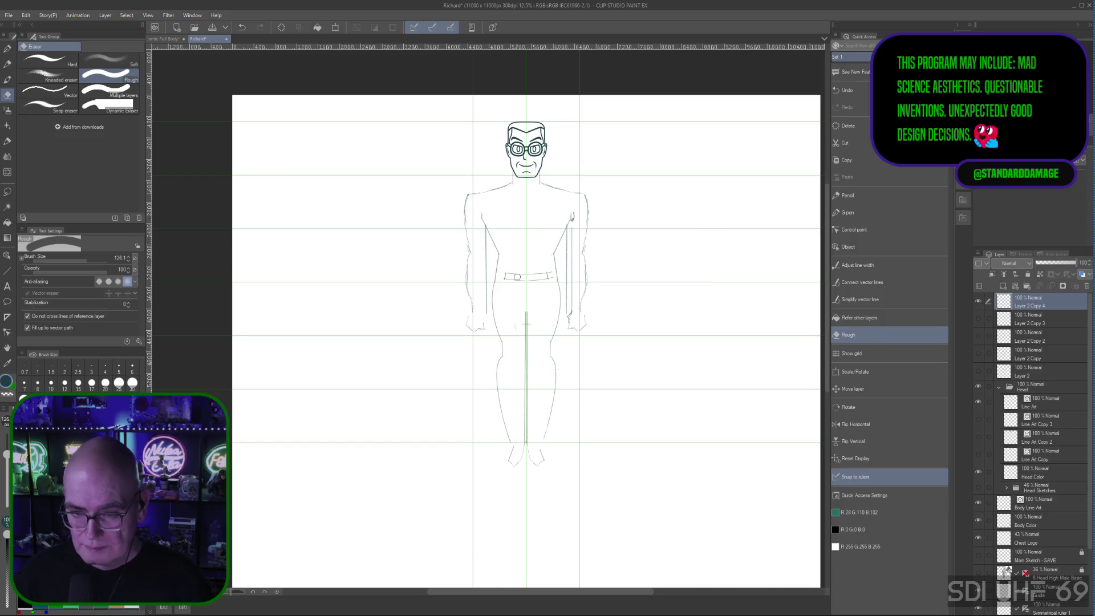
mouse_move(572, 230)
mouse_down()
mouse_move(573, 240)
mouse_move(576, 224)
mouse_up()
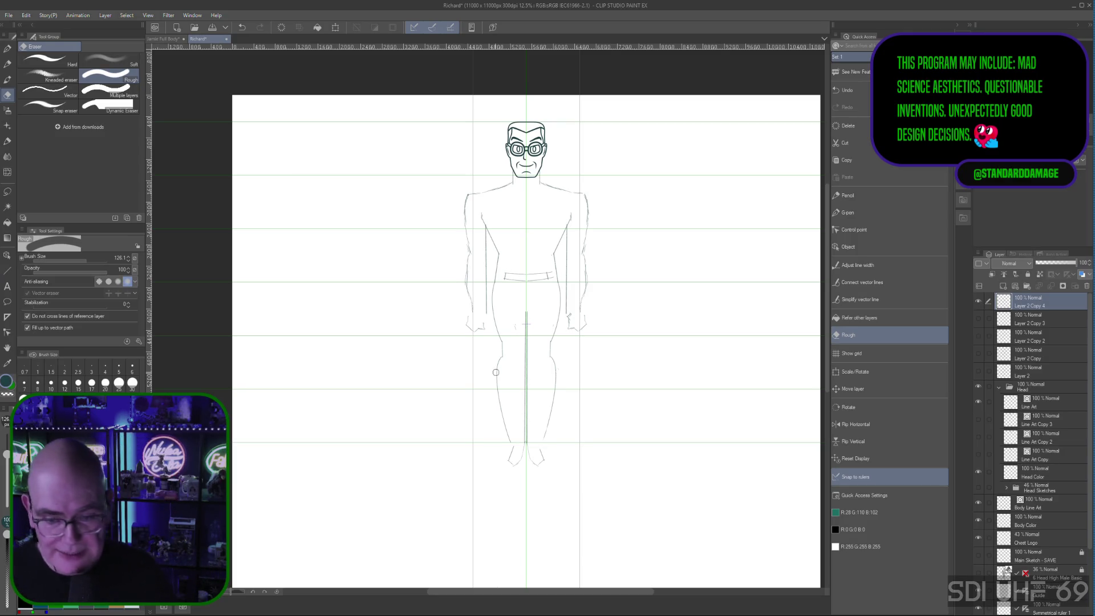
right_click(1034, 305)
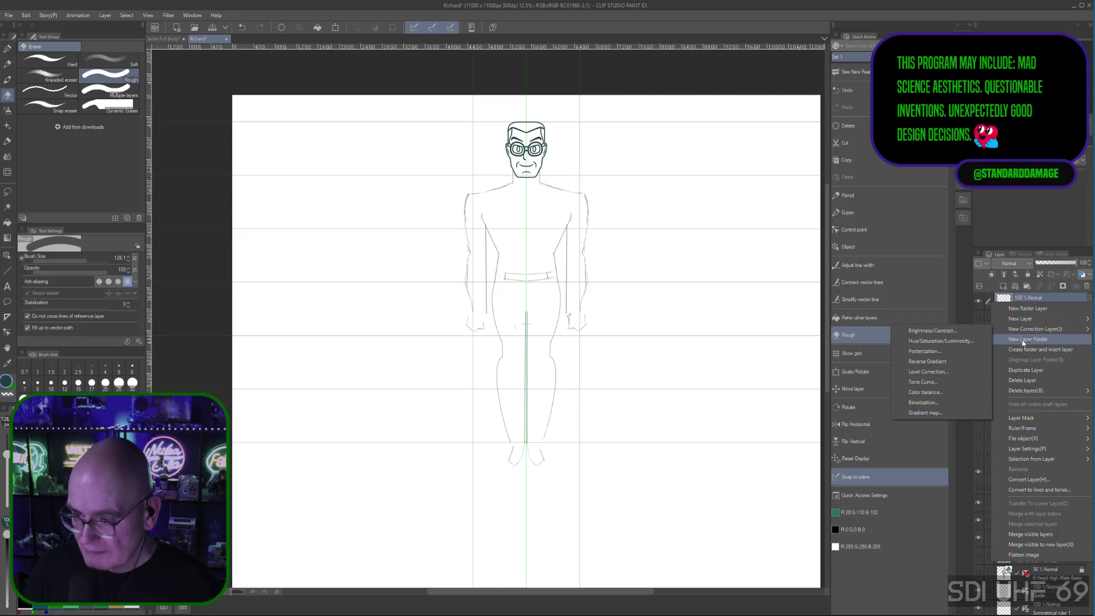
Duplicate Layer 2 Copy 4 to create Layer 2 Copy 5
click(1022, 381)
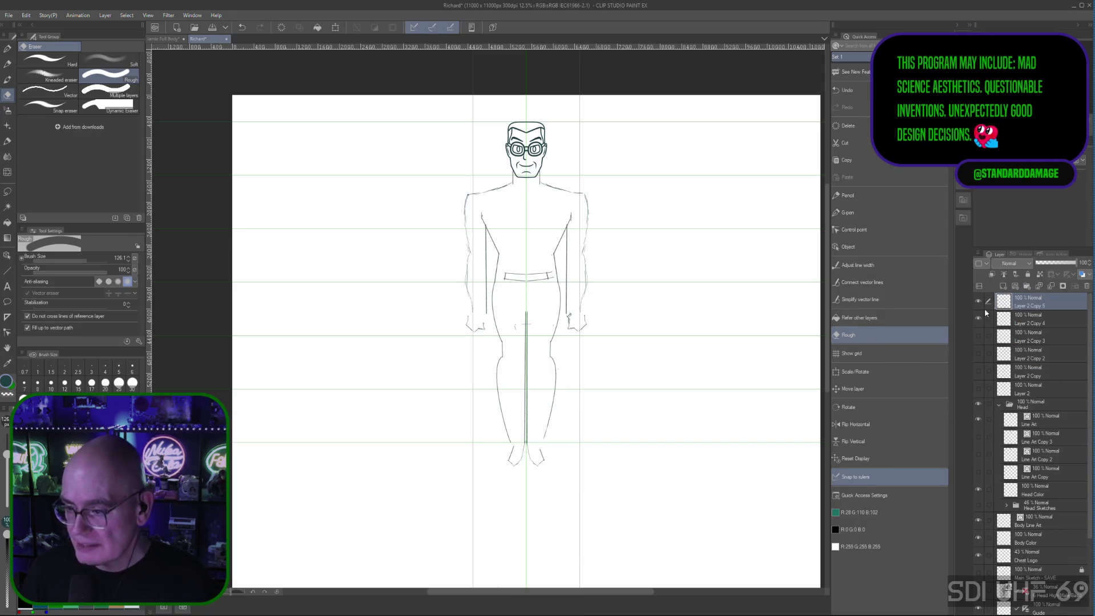
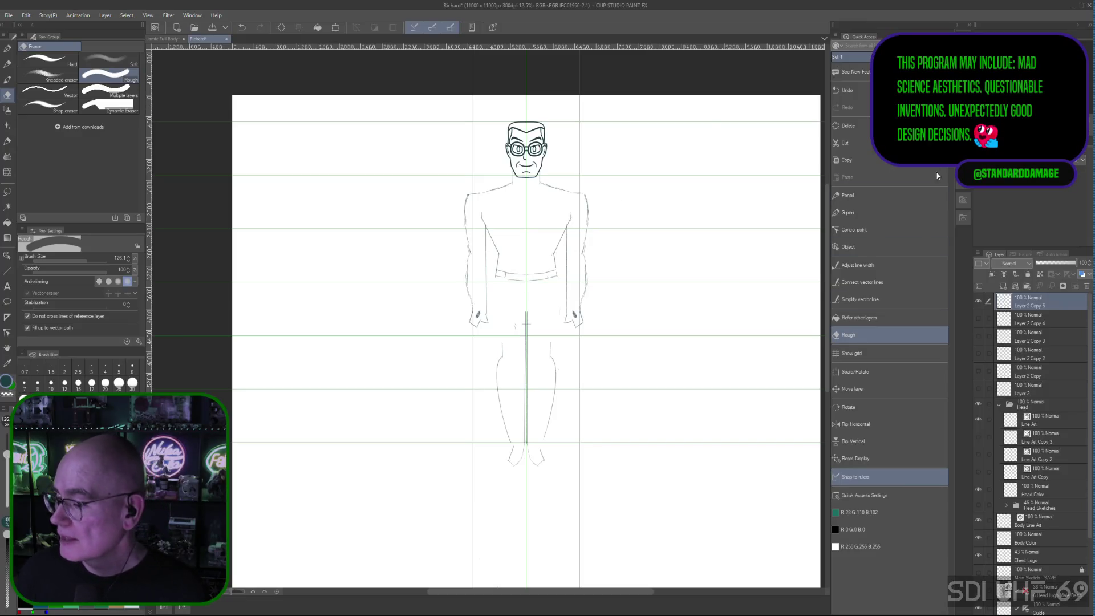
Add a few Sketch Pencil marks near the waist, then return to the Rough eraser
click(856, 195)
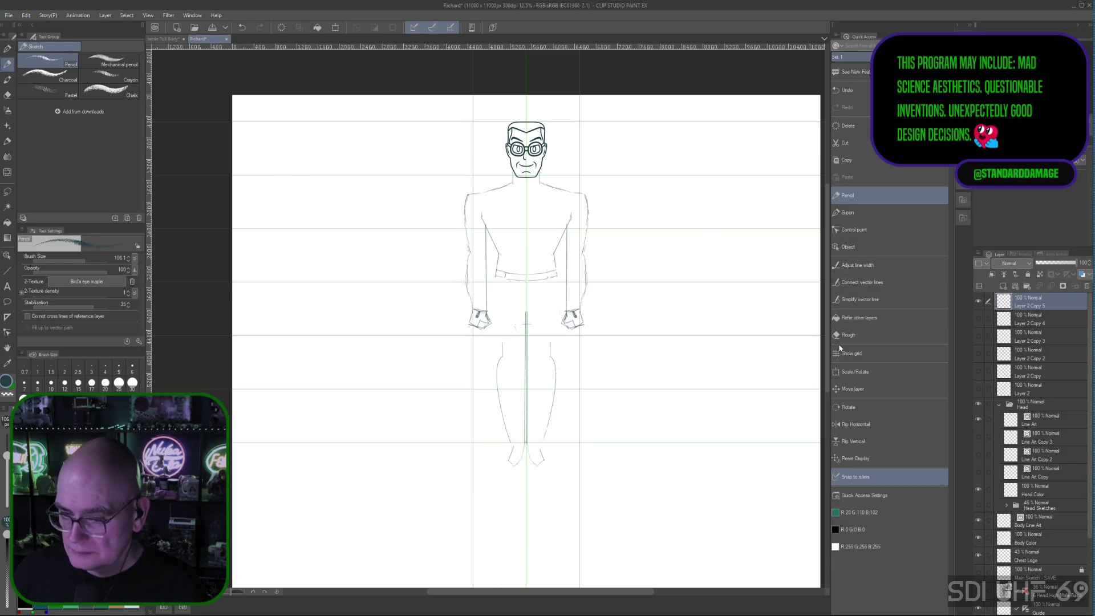
click(853, 335)
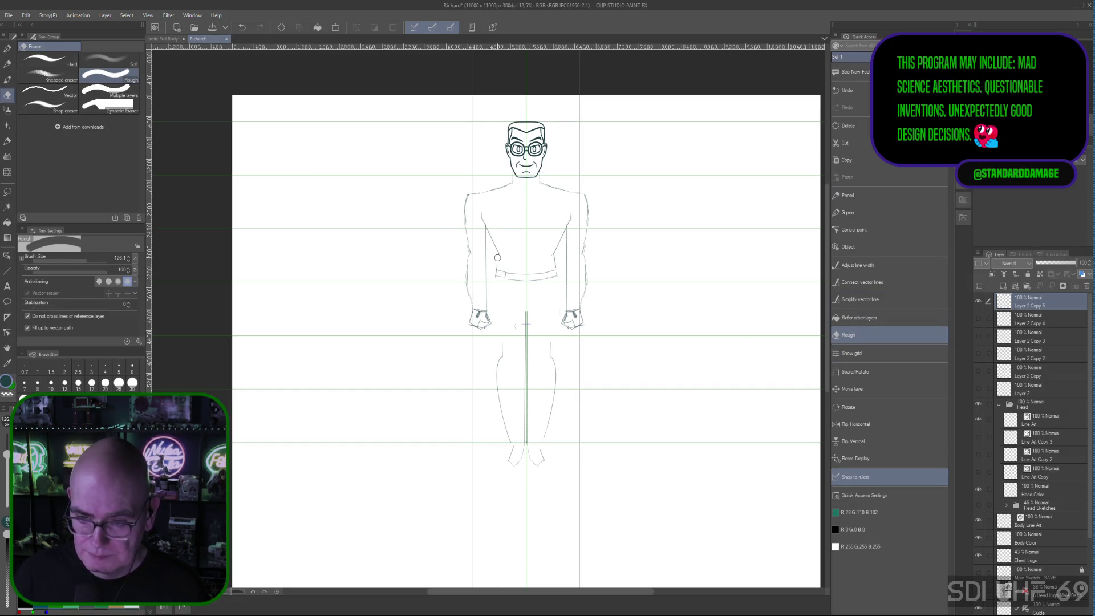
Rough-erase the waist belt line and the stray stroke above the right leg
drag(499, 272, 504, 279)
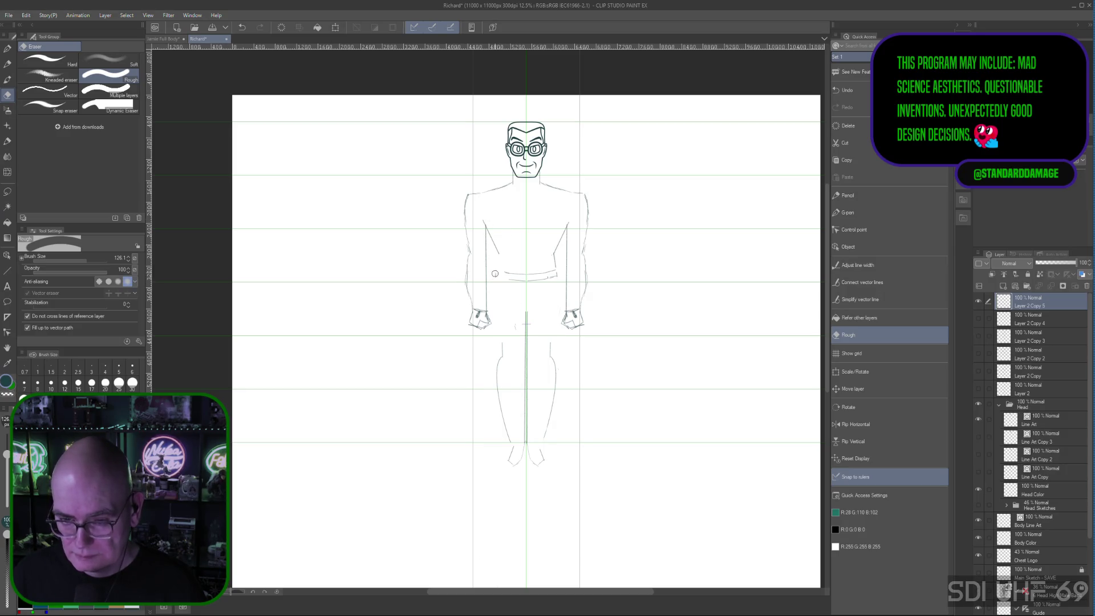
drag(513, 270, 509, 280)
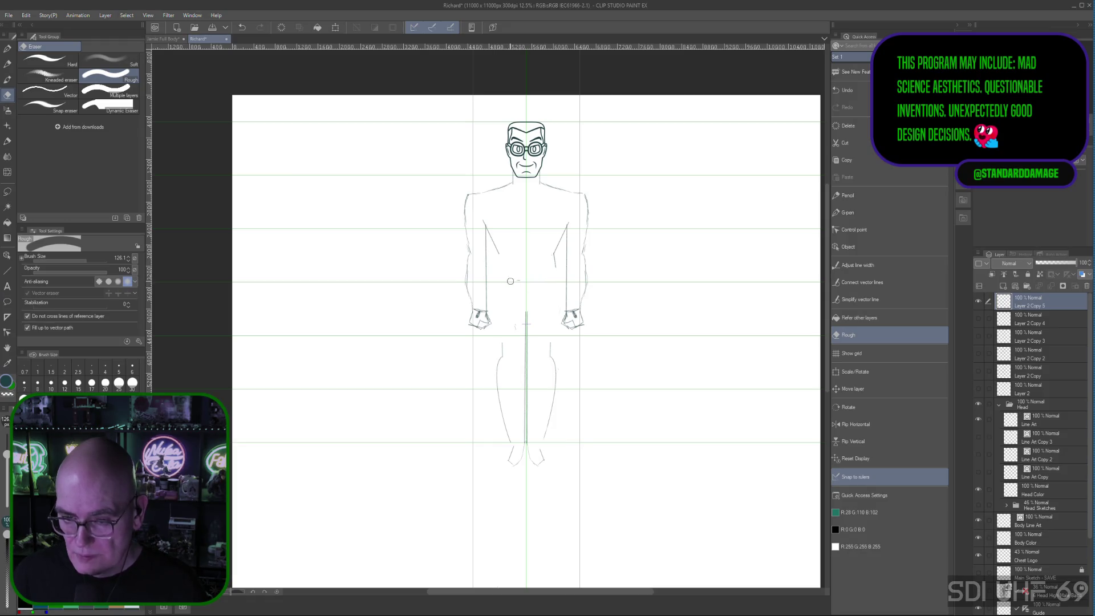
mouse_move(539, 345)
mouse_down()
mouse_move(550, 345)
mouse_move(504, 429)
mouse_move(549, 411)
mouse_up()
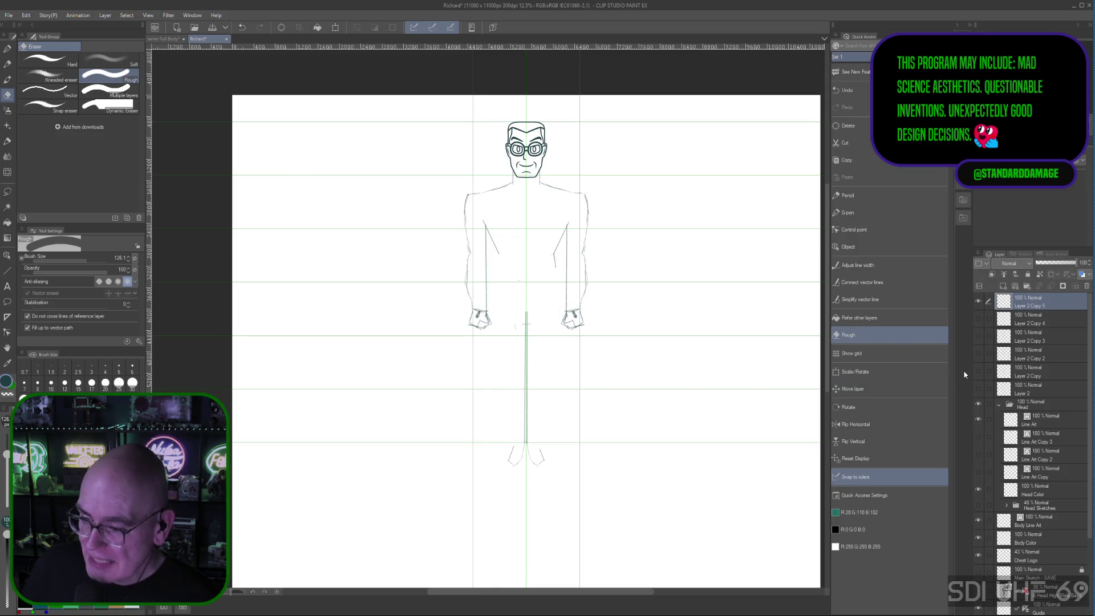
click(858, 195)
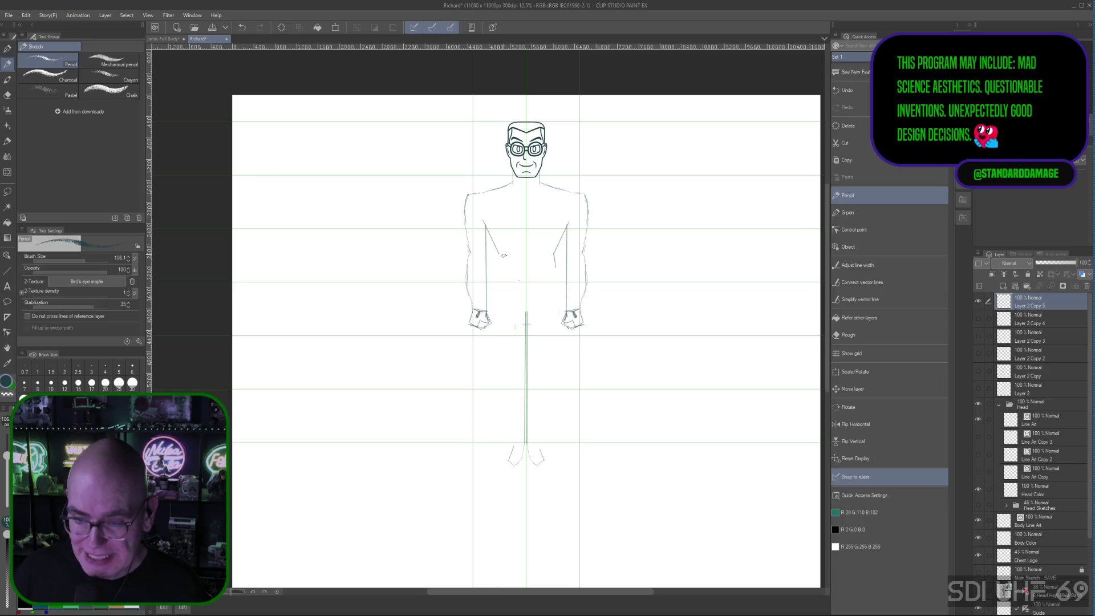
Show Layer 2 Copy 4's torso-and-legs sketch, comparing and hiding Layer 2, Copy 2 and Copy 3
click(979, 318)
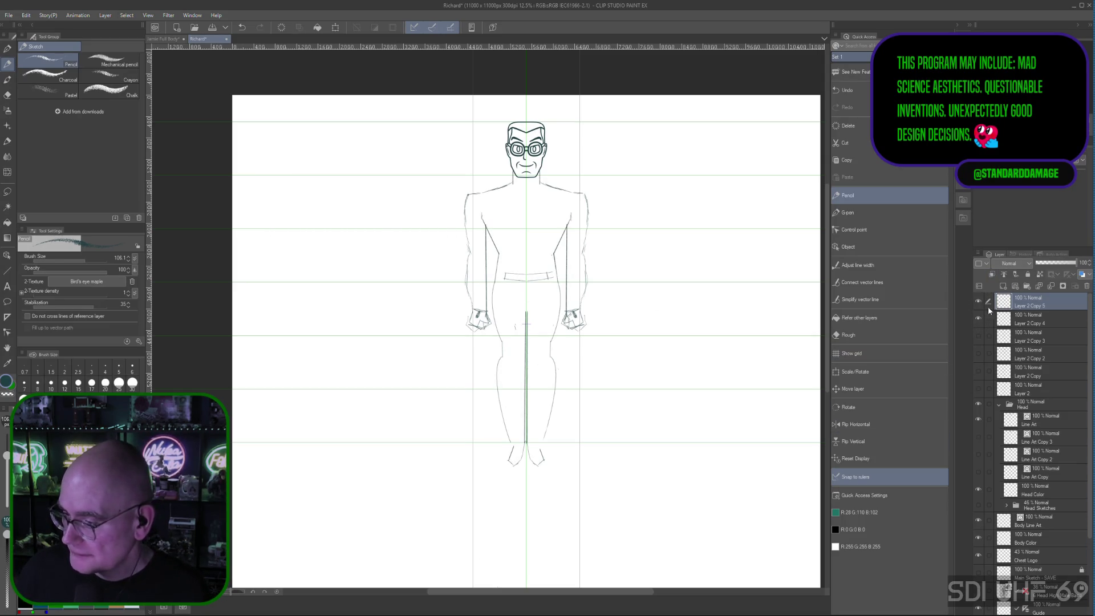
click(979, 392)
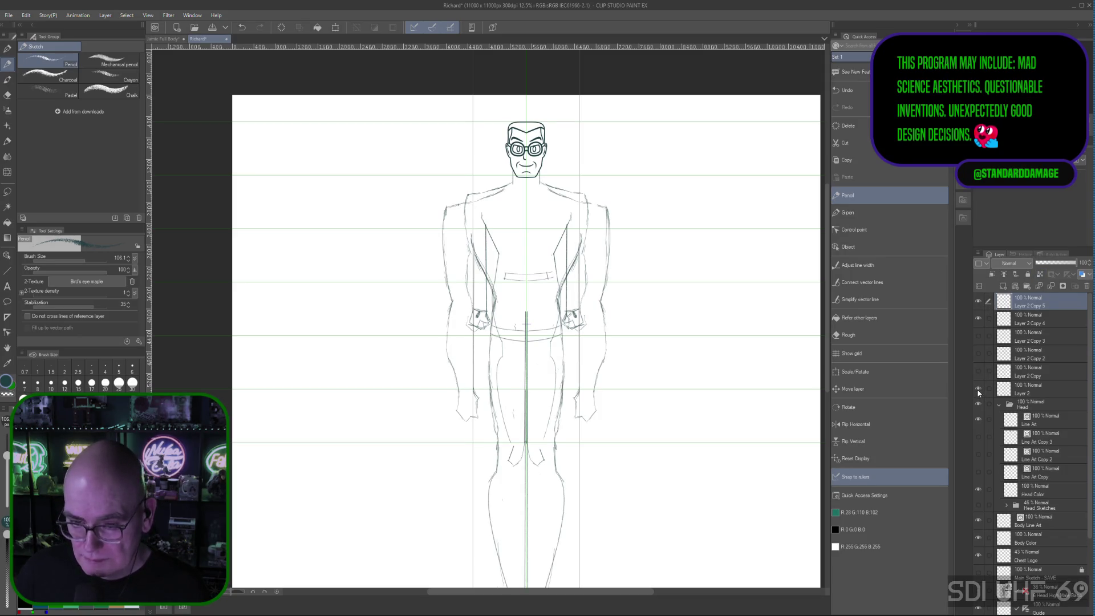
click(980, 389)
click(980, 389)
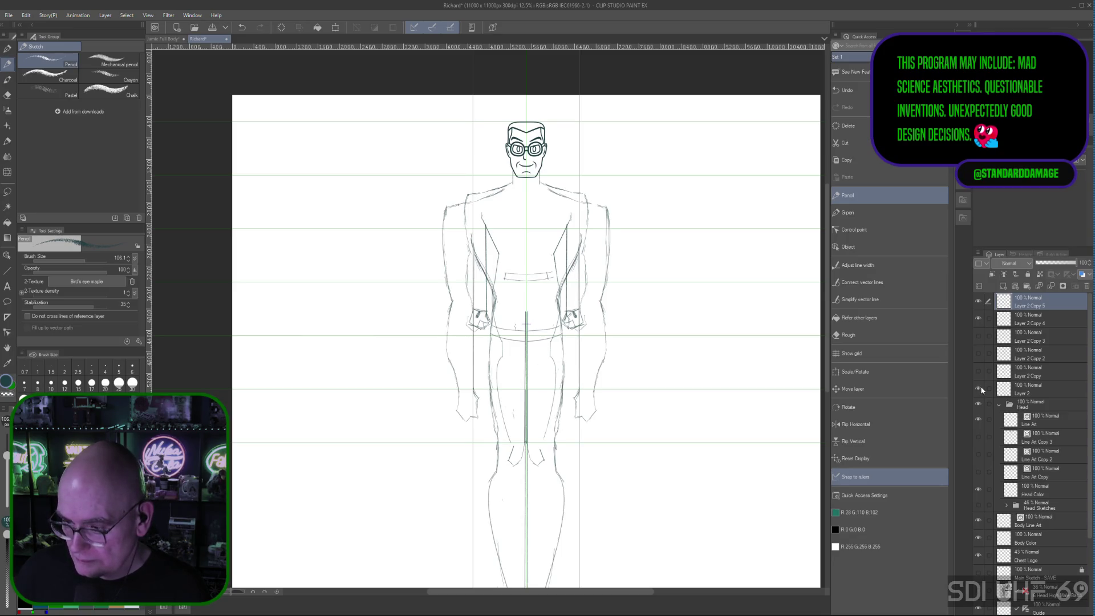
click(980, 387)
click(979, 372)
click(979, 372)
click(979, 354)
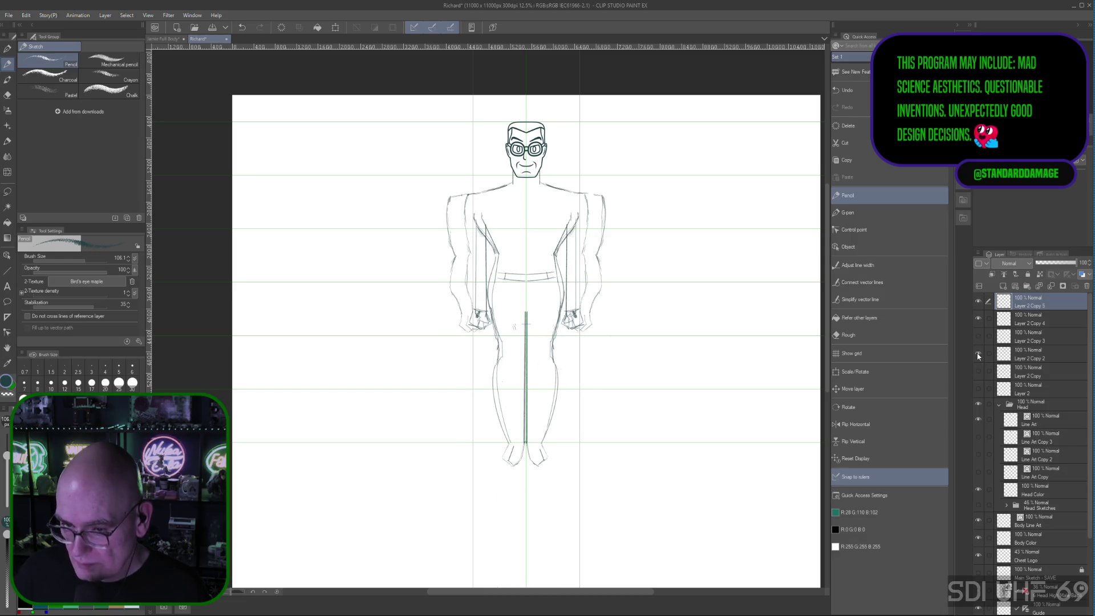
click(979, 354)
click(978, 336)
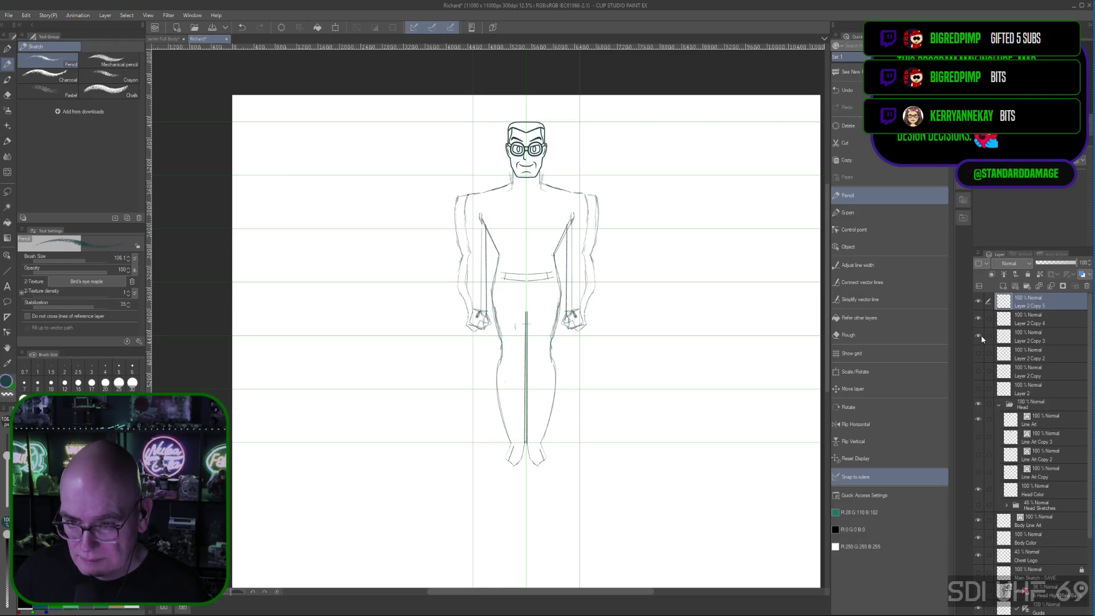
click(978, 336)
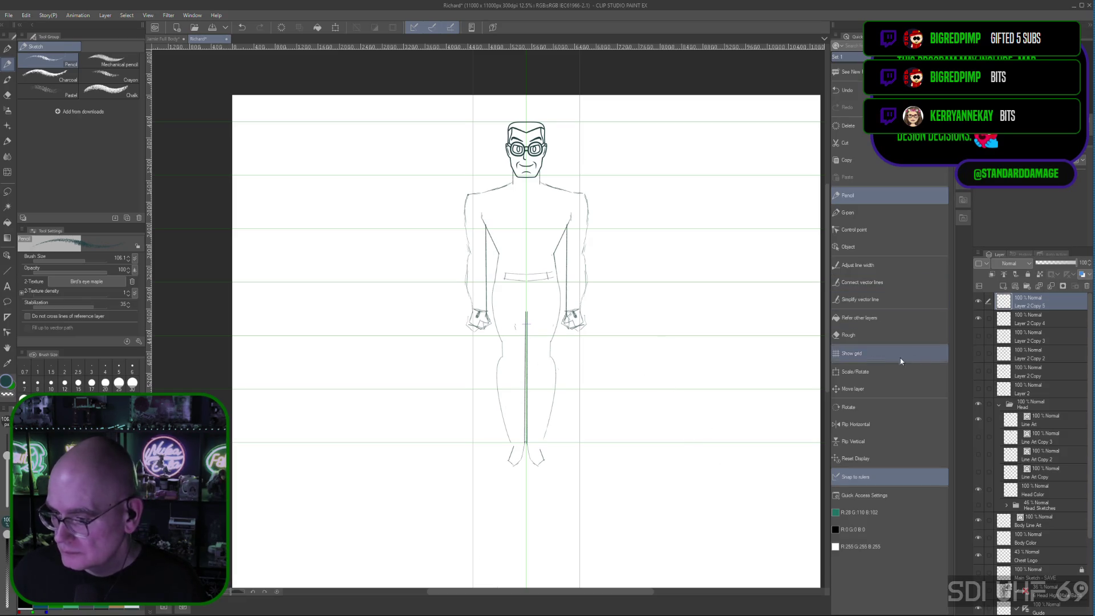
click(850, 335)
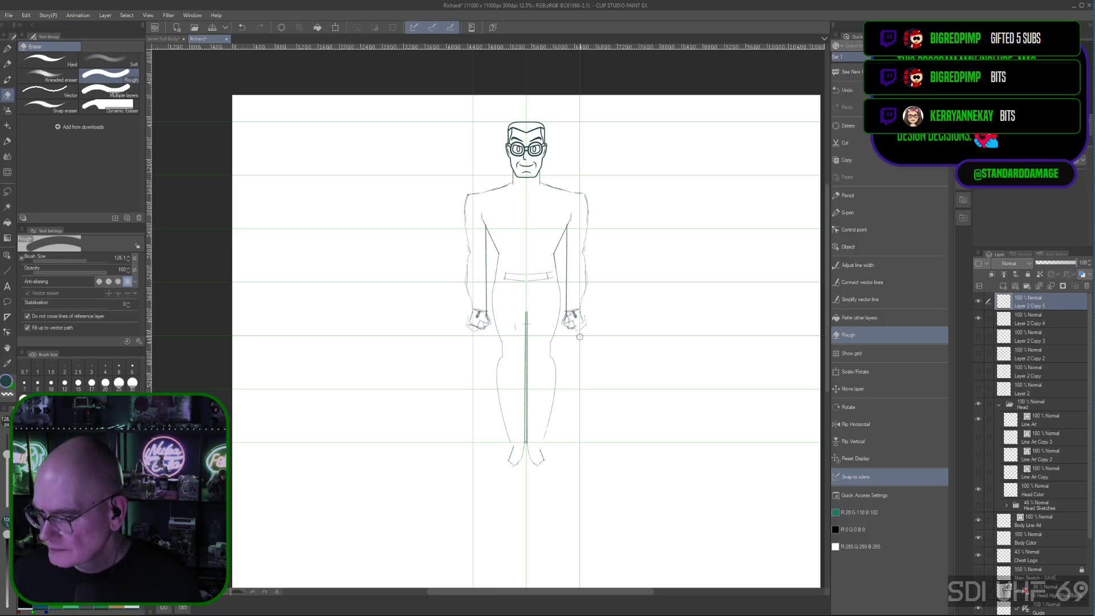
Erase both arms' outer lines and the stray stroke below the left shoulder, then hide the guide grid
scroll(1047, 435, down, 3)
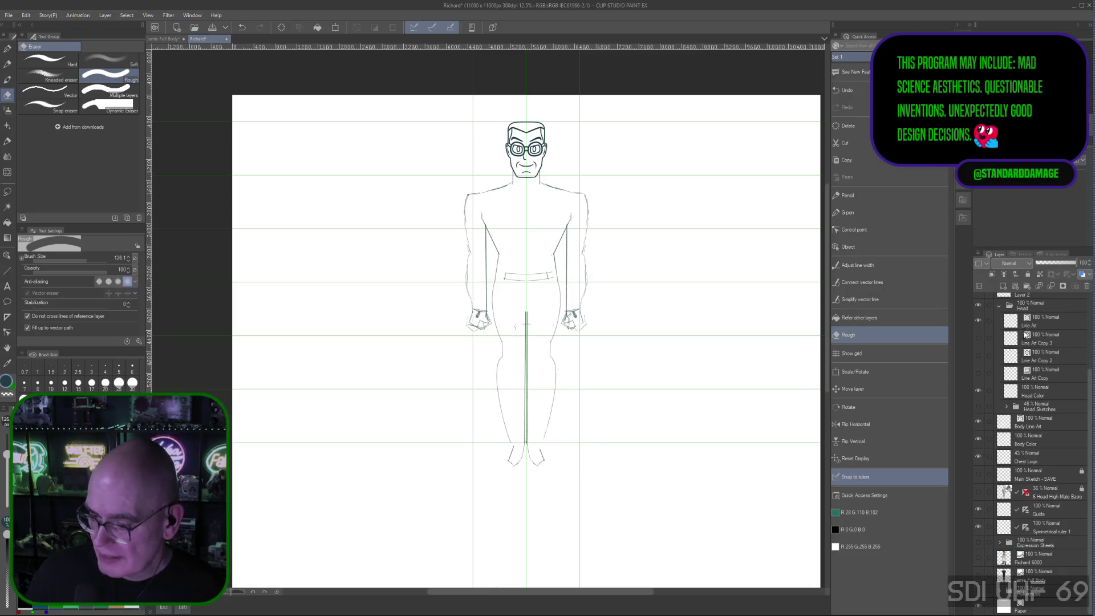
click(1039, 510)
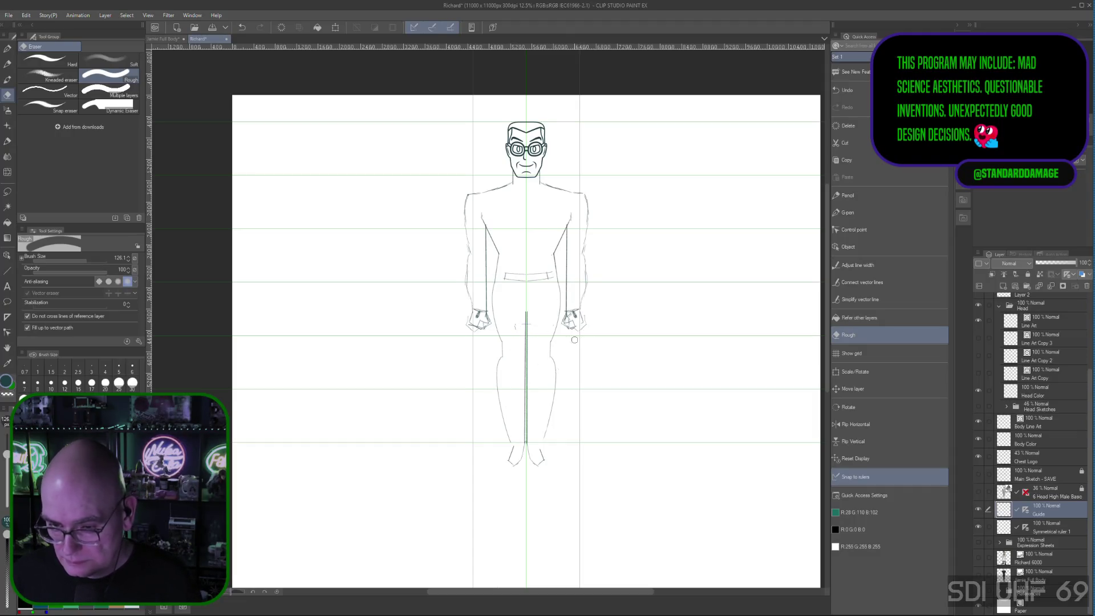
drag(474, 333, 472, 200)
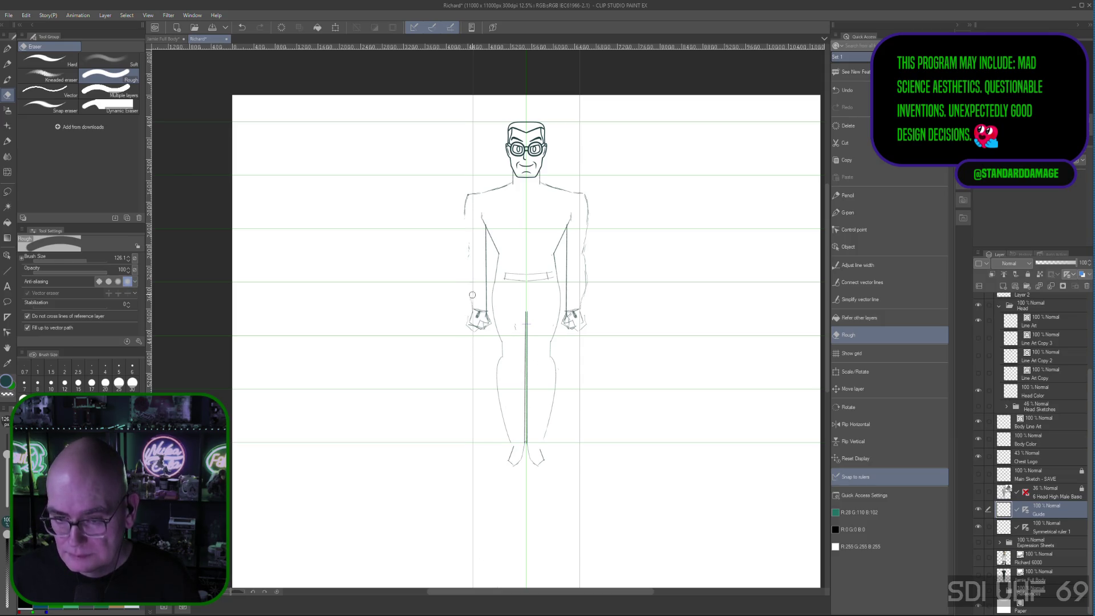
drag(587, 308, 586, 201)
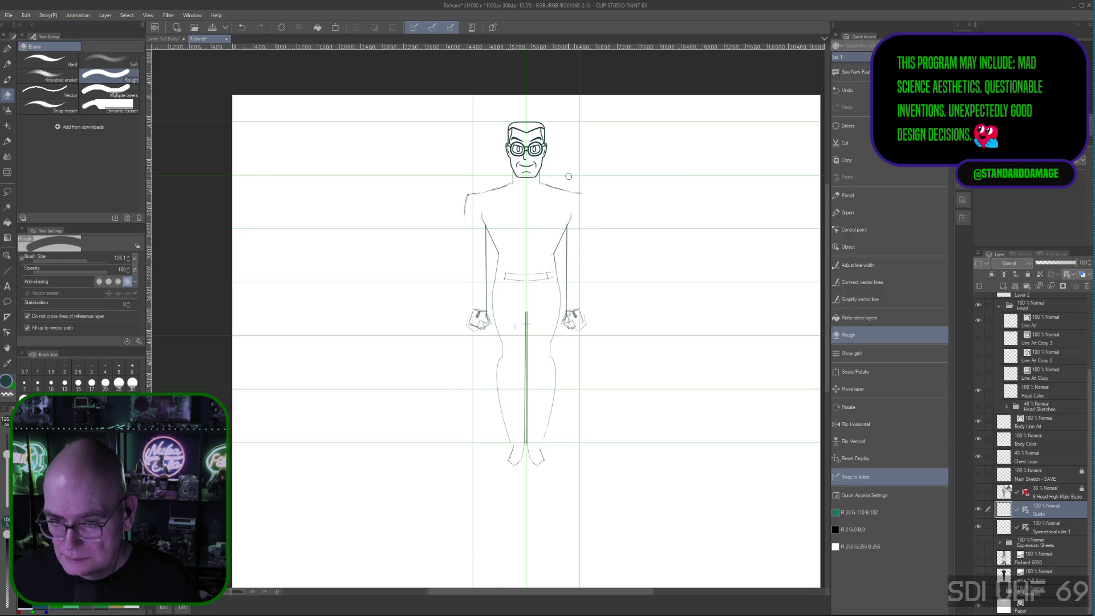
drag(475, 189, 458, 221)
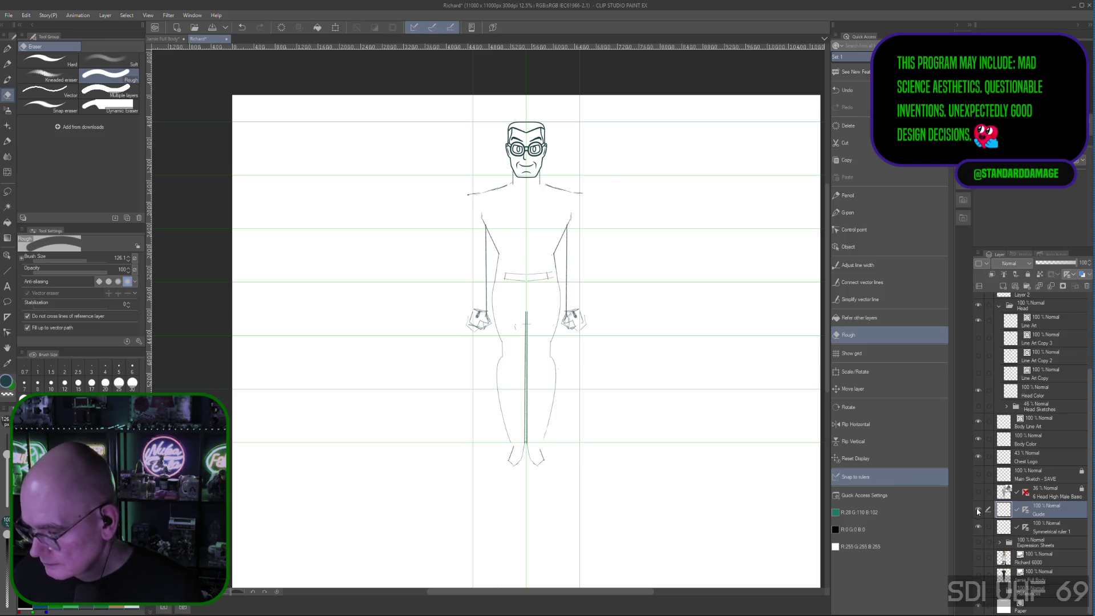
click(979, 509)
click(978, 508)
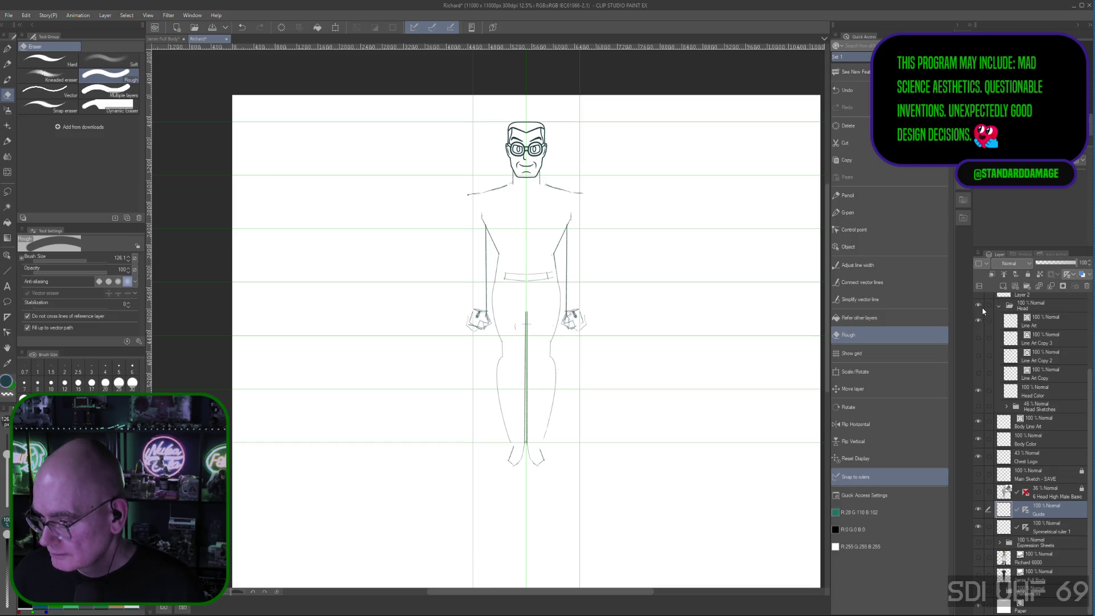
click(979, 338)
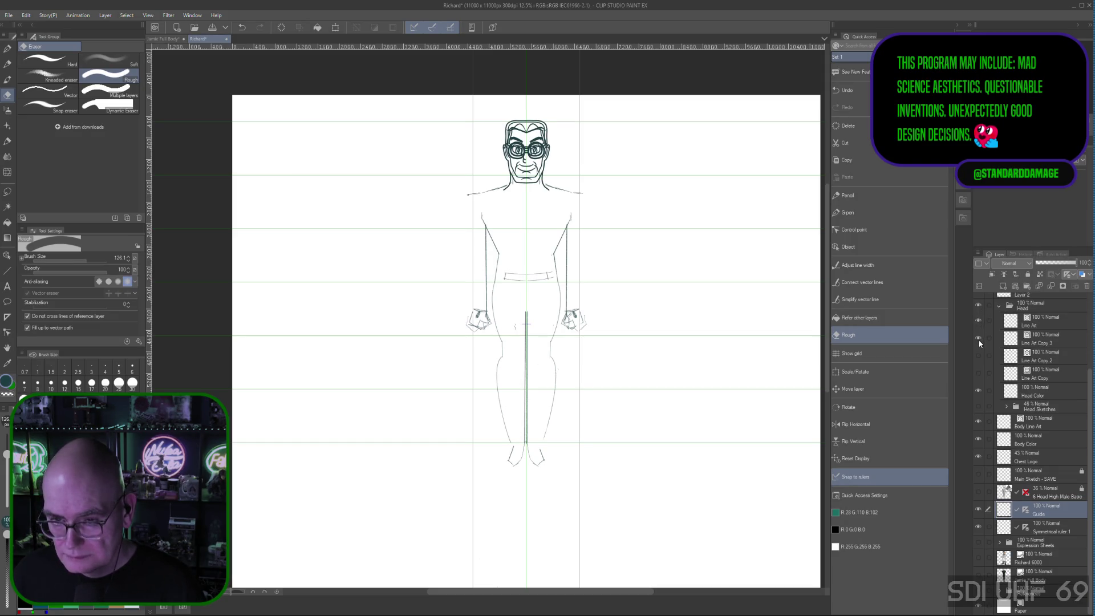
click(978, 339)
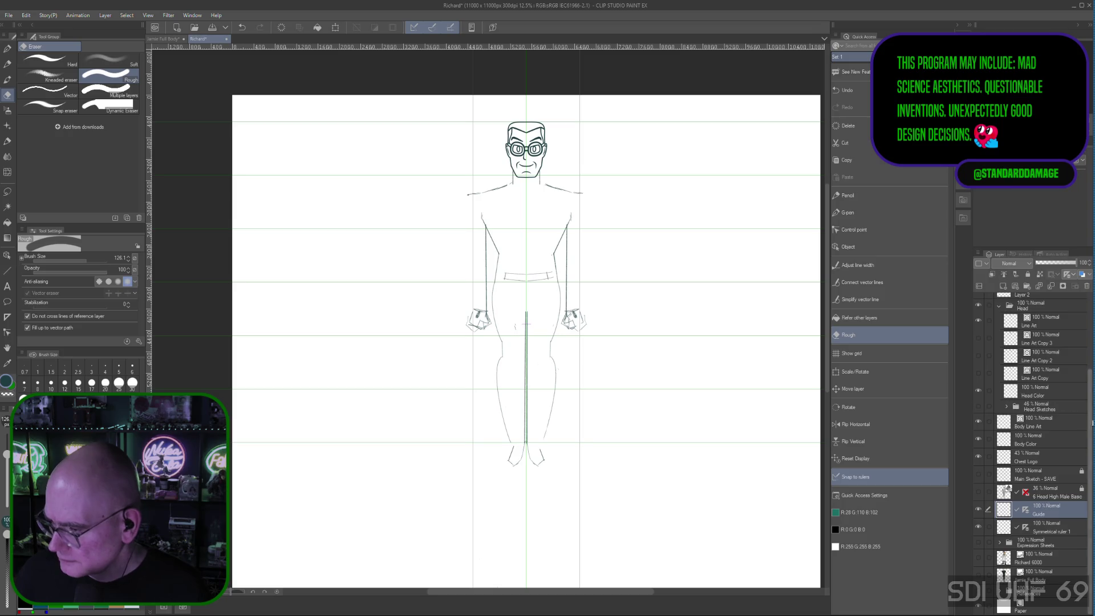
scroll(1010, 335, up, 3)
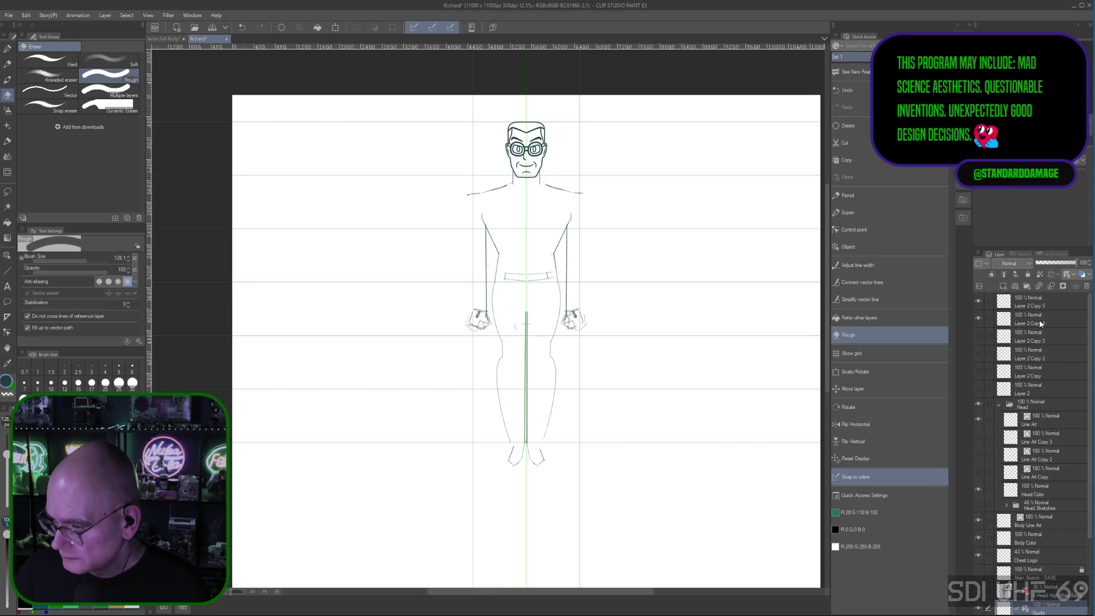
click(1021, 302)
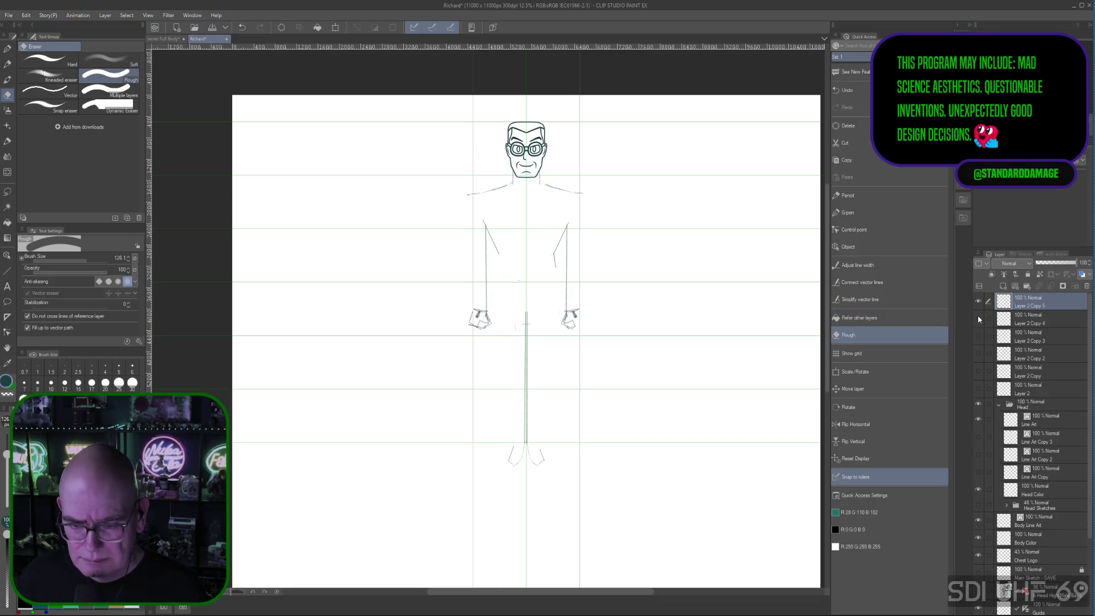
Undo three eraser strokes to restore the outer arm lines, and hide Layer 2 Copy 4's trousers sketch
click(1030, 323)
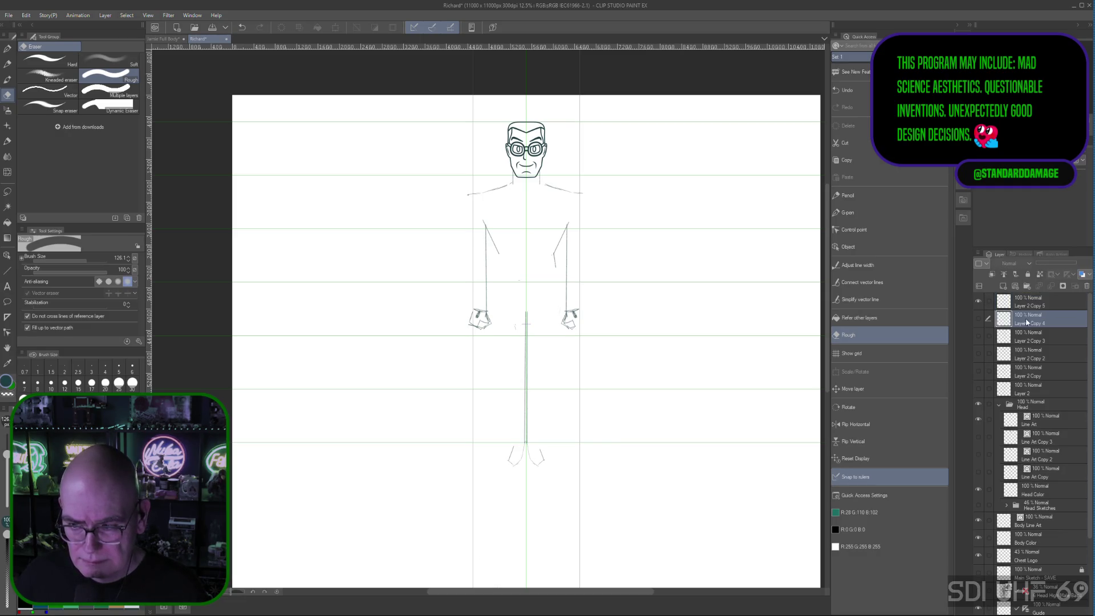
click(978, 318)
click(979, 304)
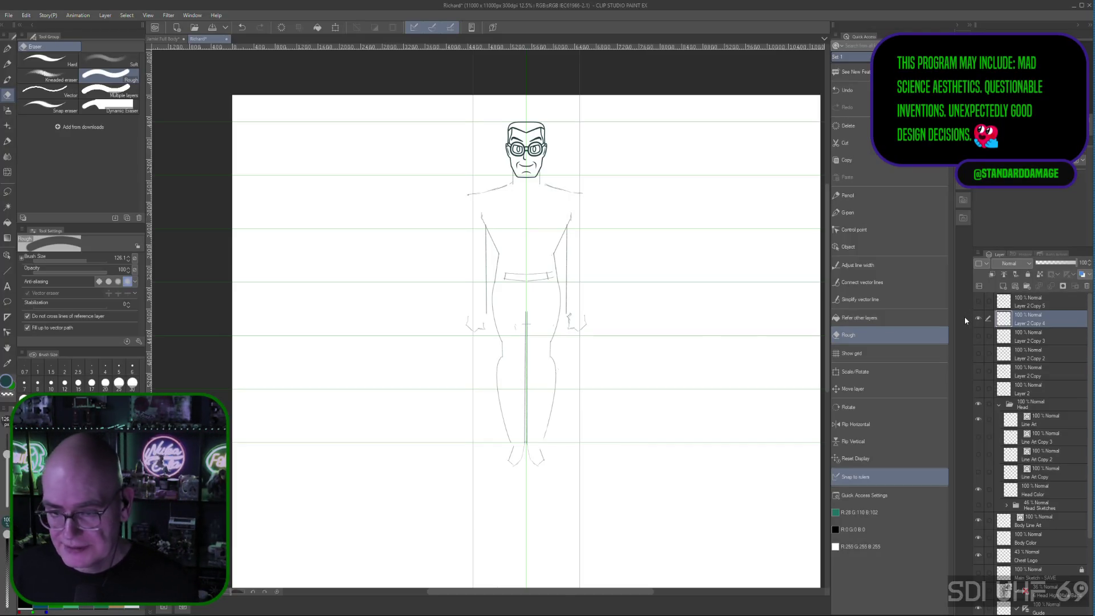
key(ctrl+z)
click(978, 301)
click(978, 318)
key(ctrl+z)
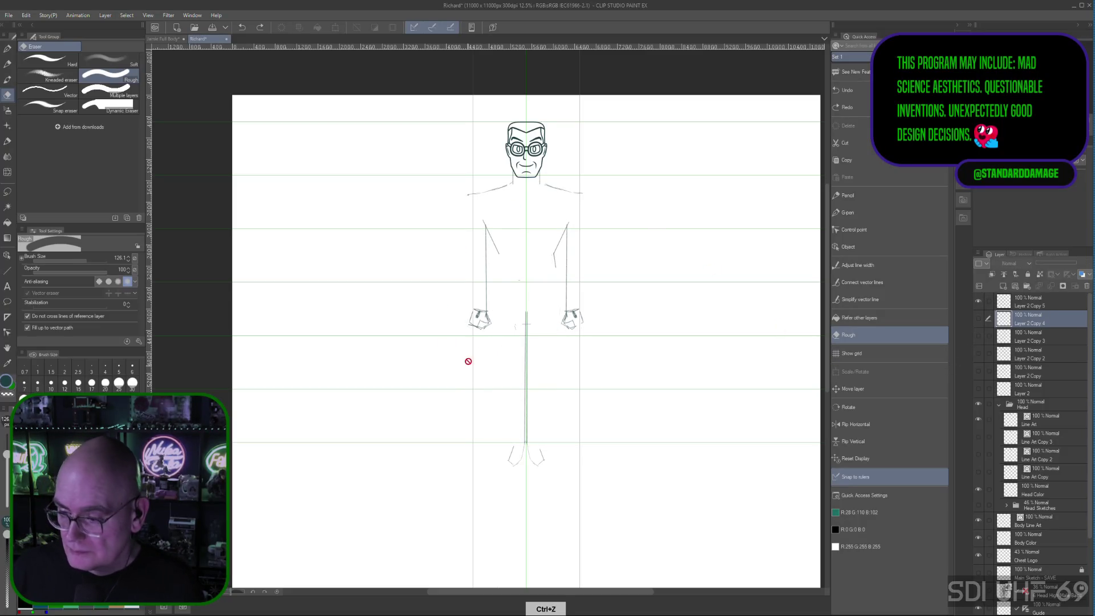
key(ctrl+z)
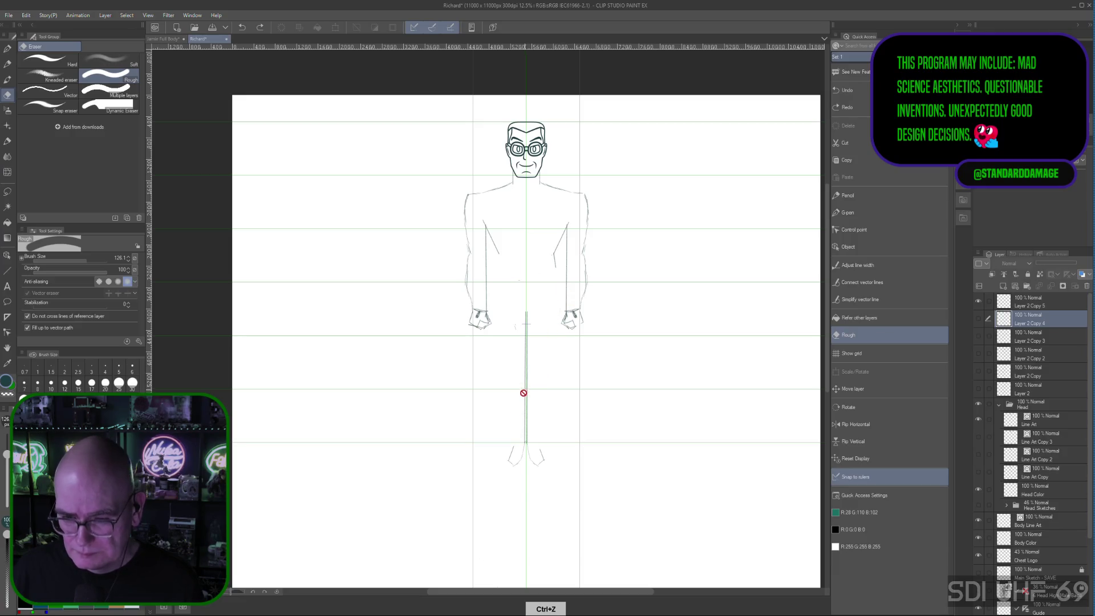
Select and show Layer 2 Copy 5's torso, arms and fists, with Copy 4 hidden, and take the Sketch Pencil
click(978, 317)
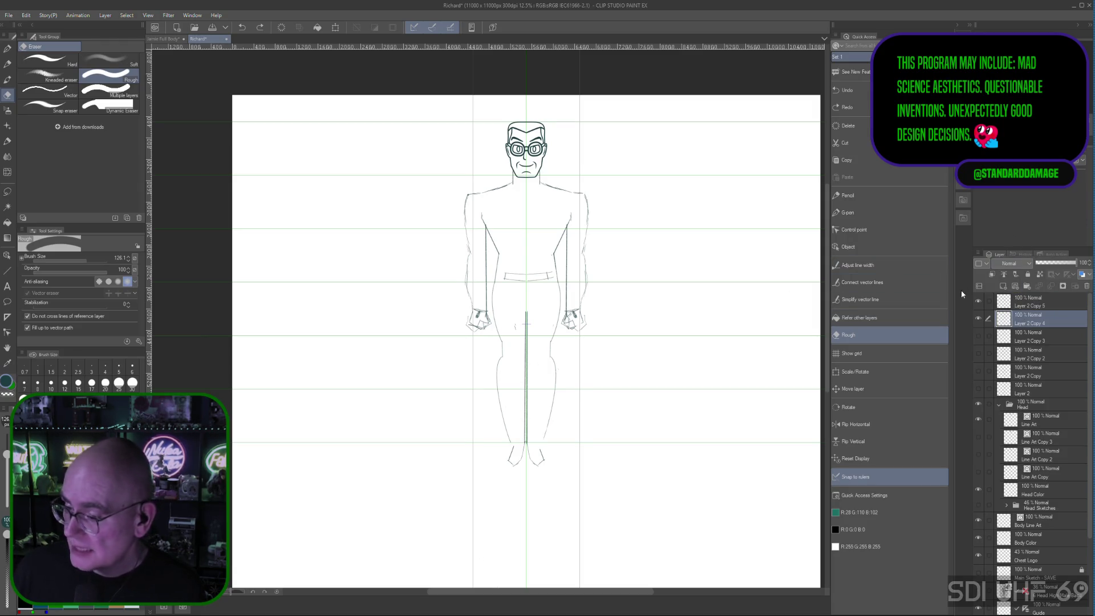
click(978, 317)
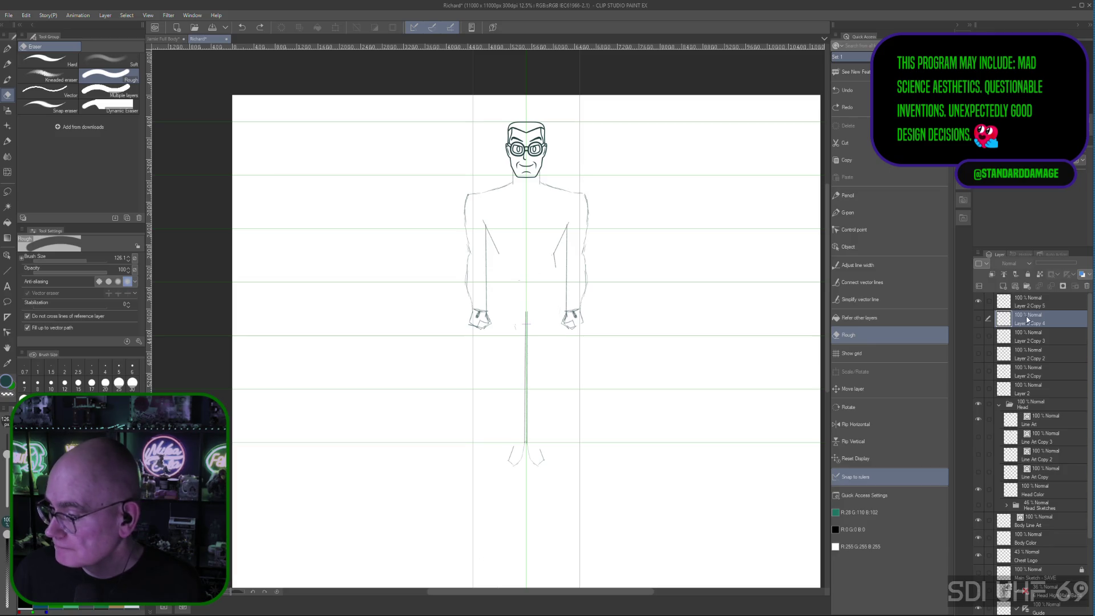
click(990, 302)
click(978, 302)
click(977, 301)
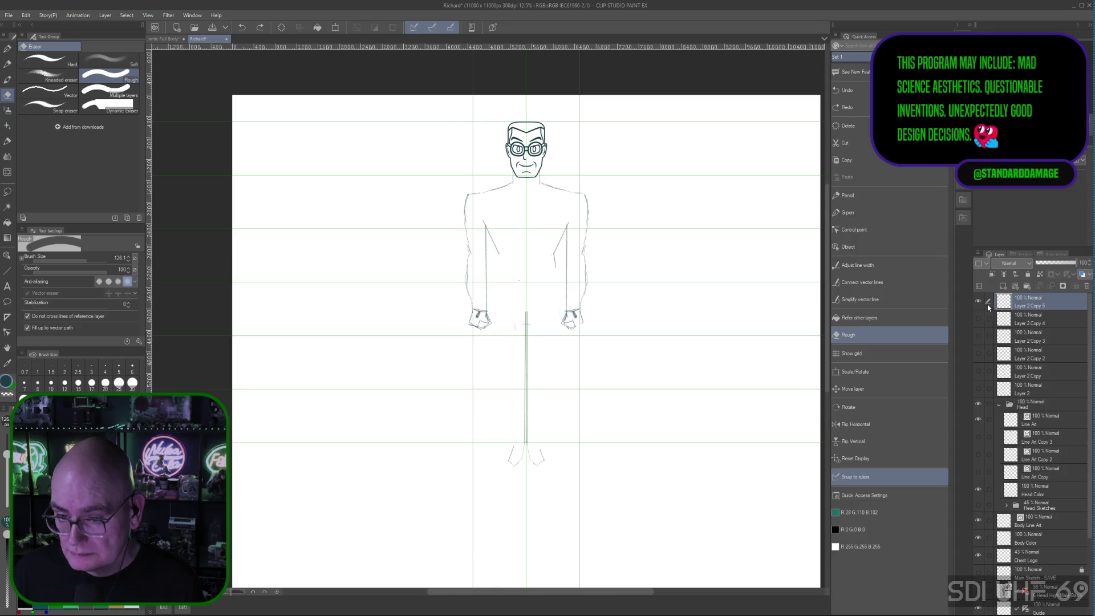
click(978, 304)
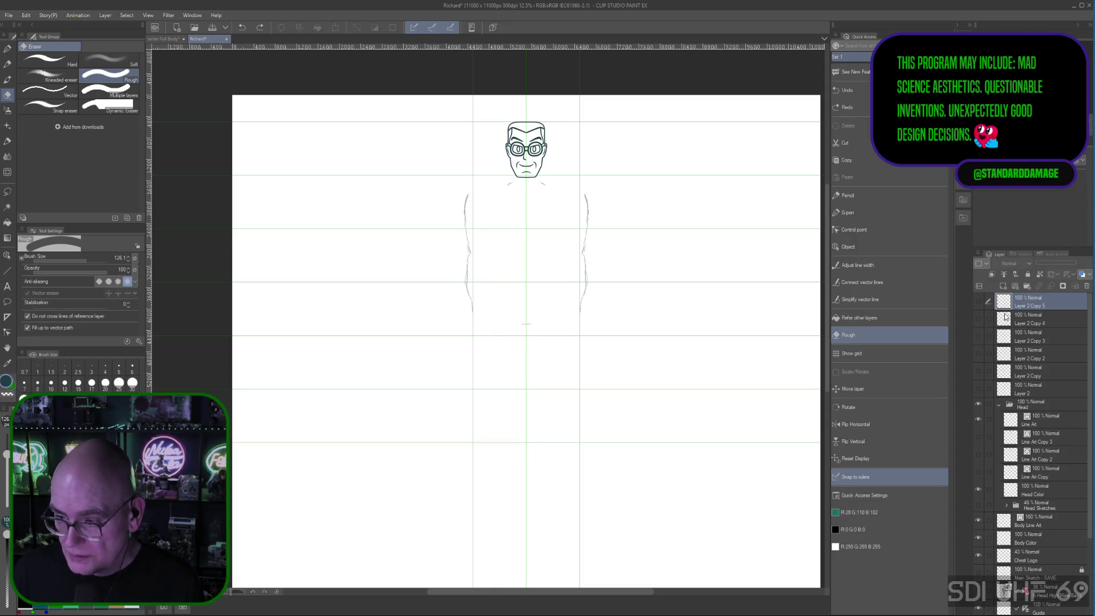
click(979, 303)
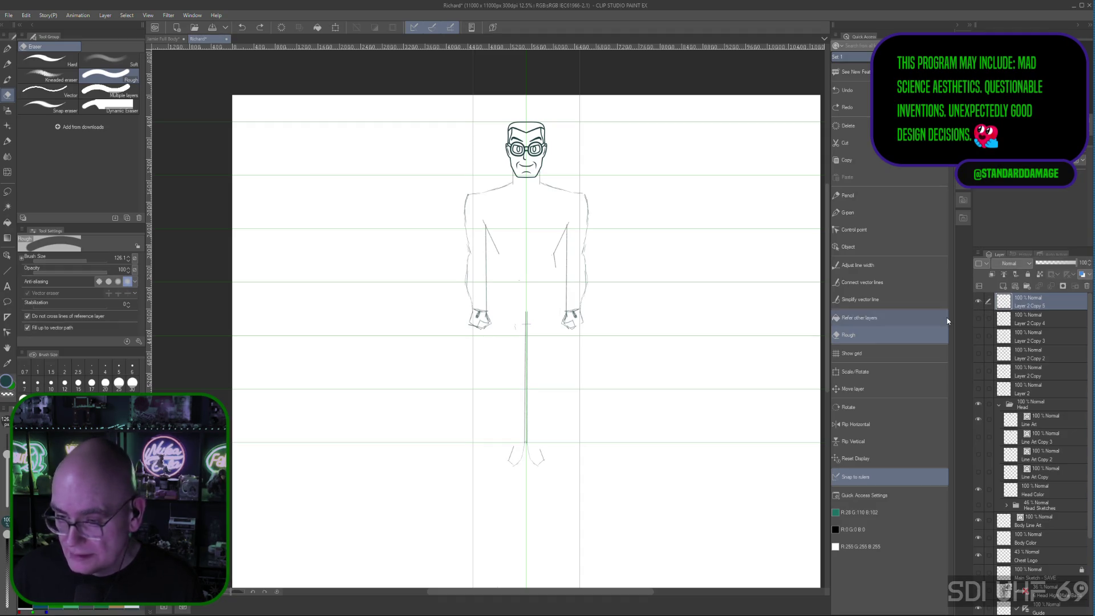
click(858, 195)
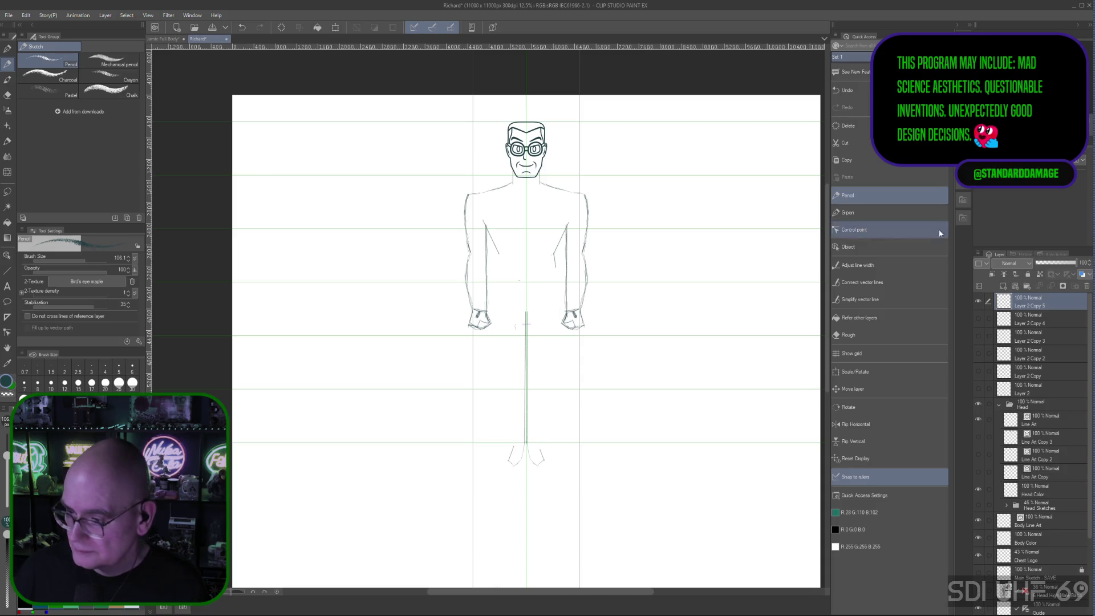
click(978, 319)
Hide Layer 2 Copy 4, pan to the legs, and undo the three old leg strokes
click(977, 319)
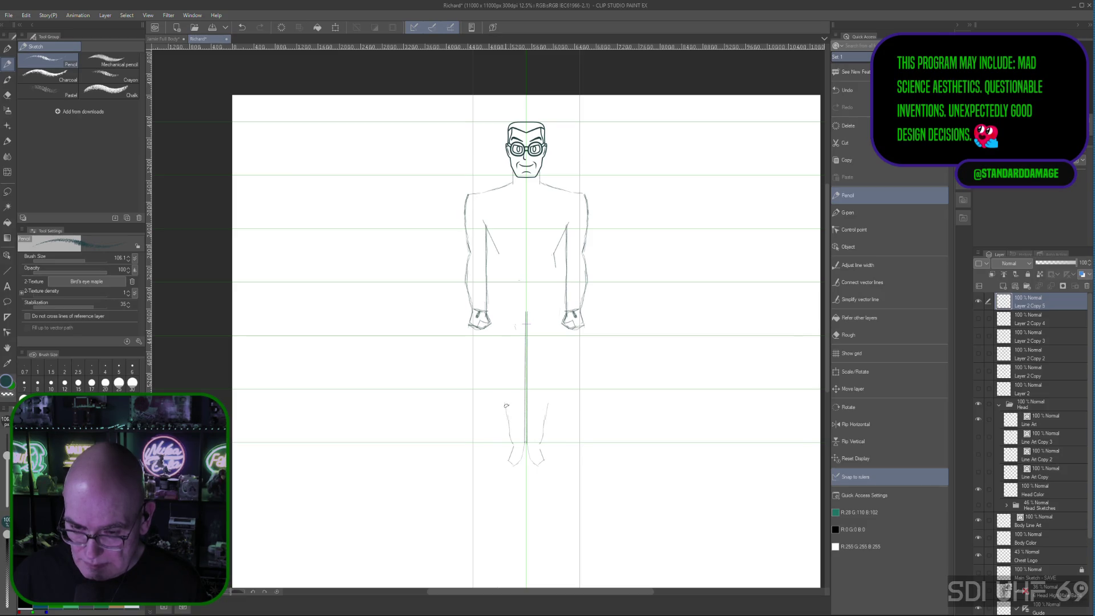
drag(541, 572, 510, 336)
key(ctrl+z)
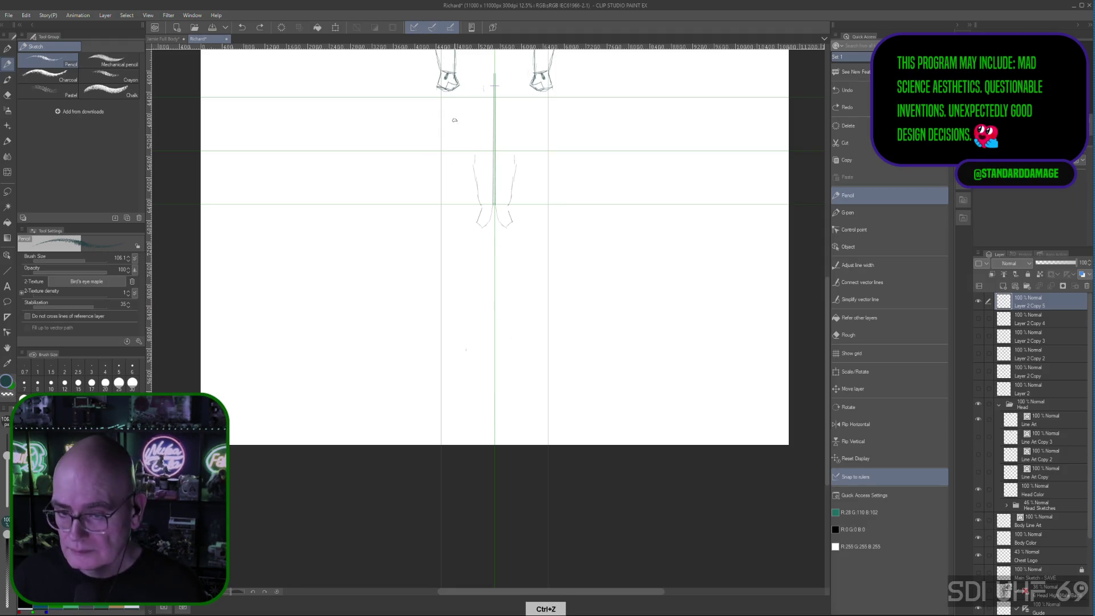
key(ctrl+z)
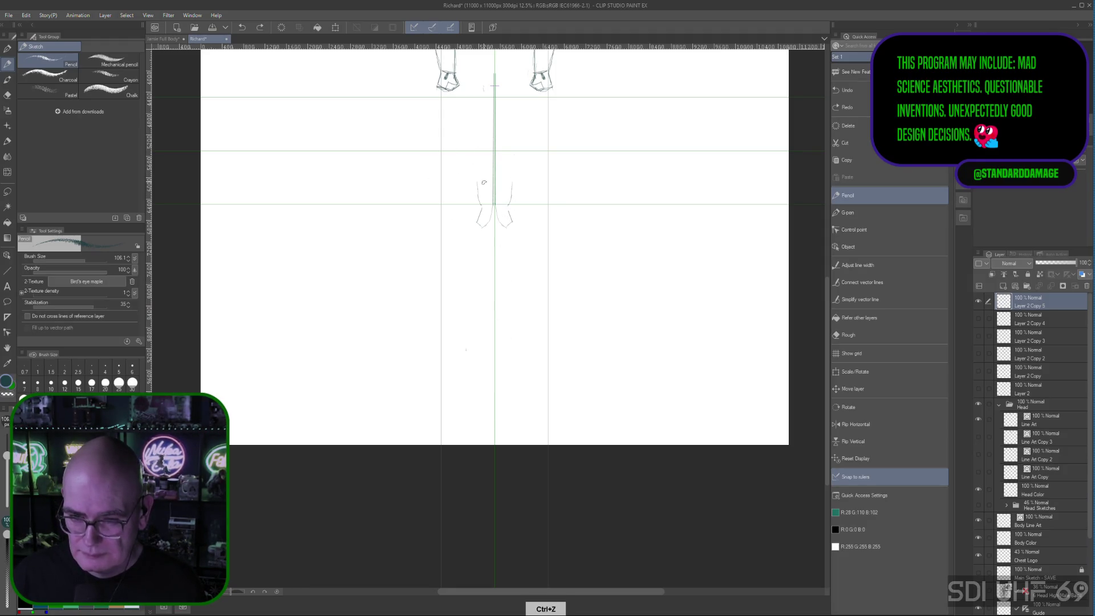
key(ctrl+z)
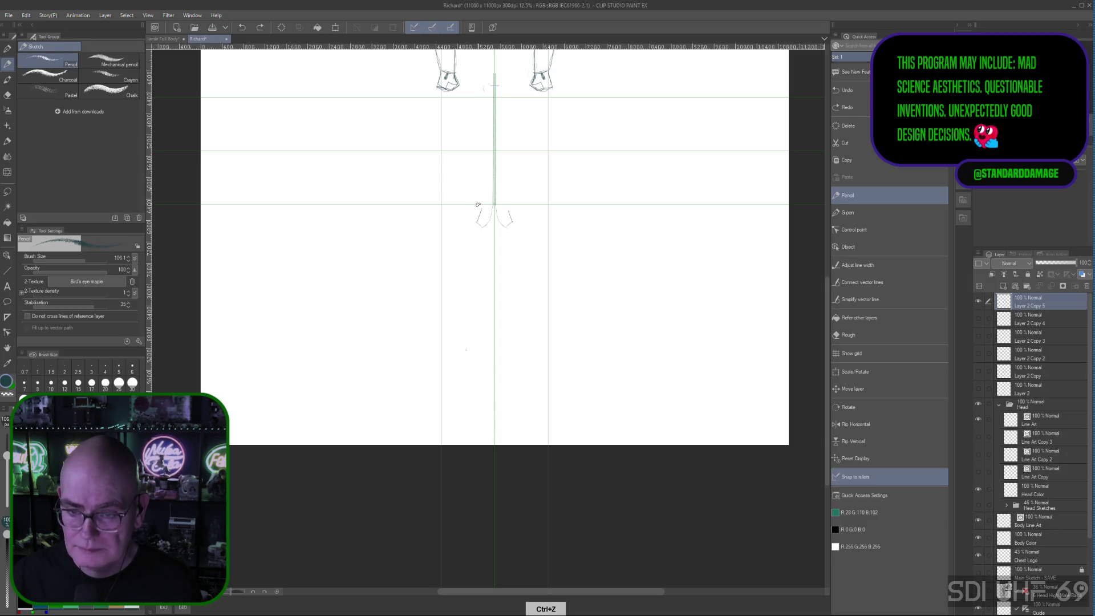
Redraw the mirrored lower-leg lines down to the feet along the symmetry ruler
drag(480, 203, 475, 184)
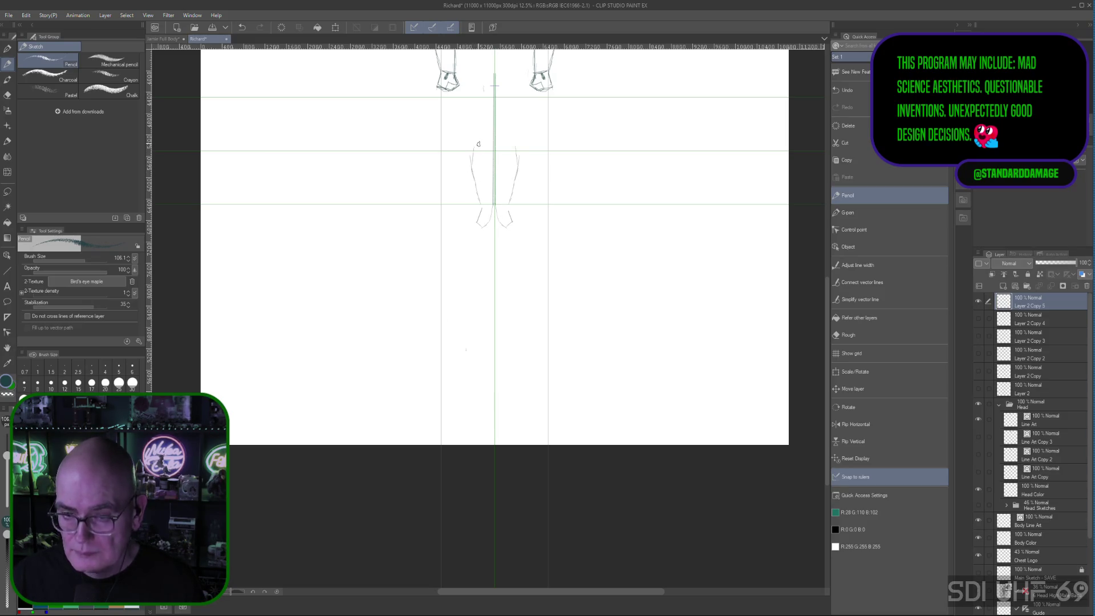
mouse_move(476, 145)
mouse_down()
mouse_move(472, 167)
mouse_move(471, 156)
mouse_up()
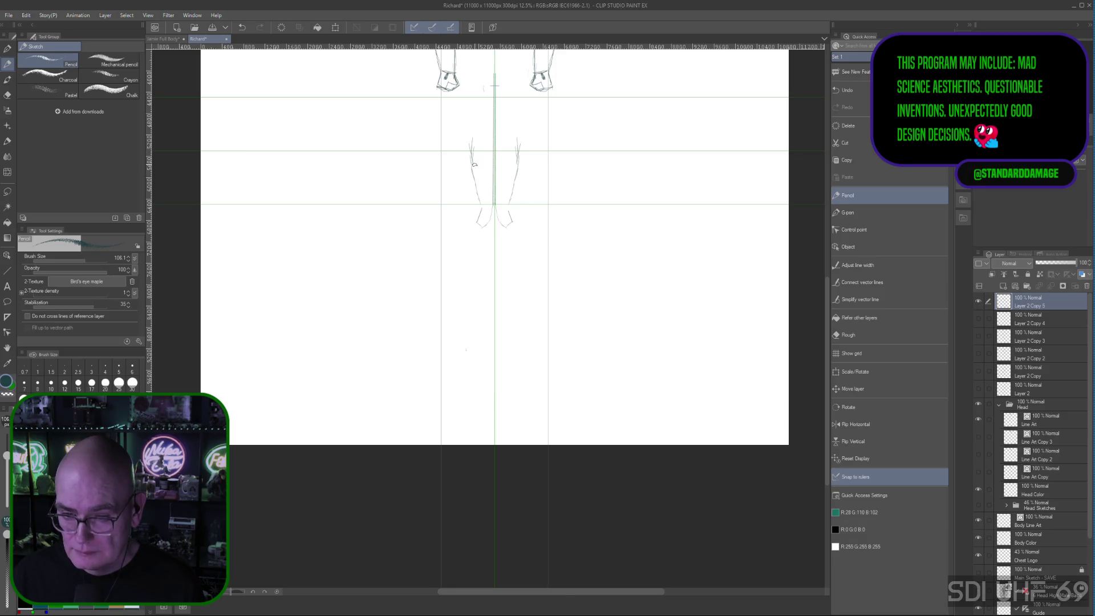
key(ctrl+z)
key(ctrl+z)
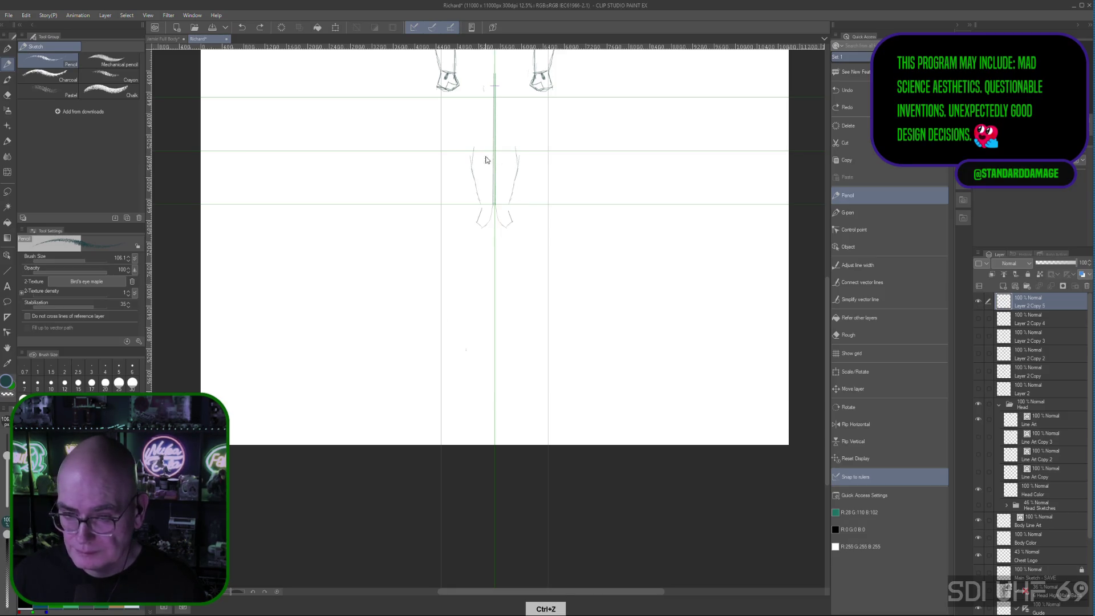
key(ctrl+z)
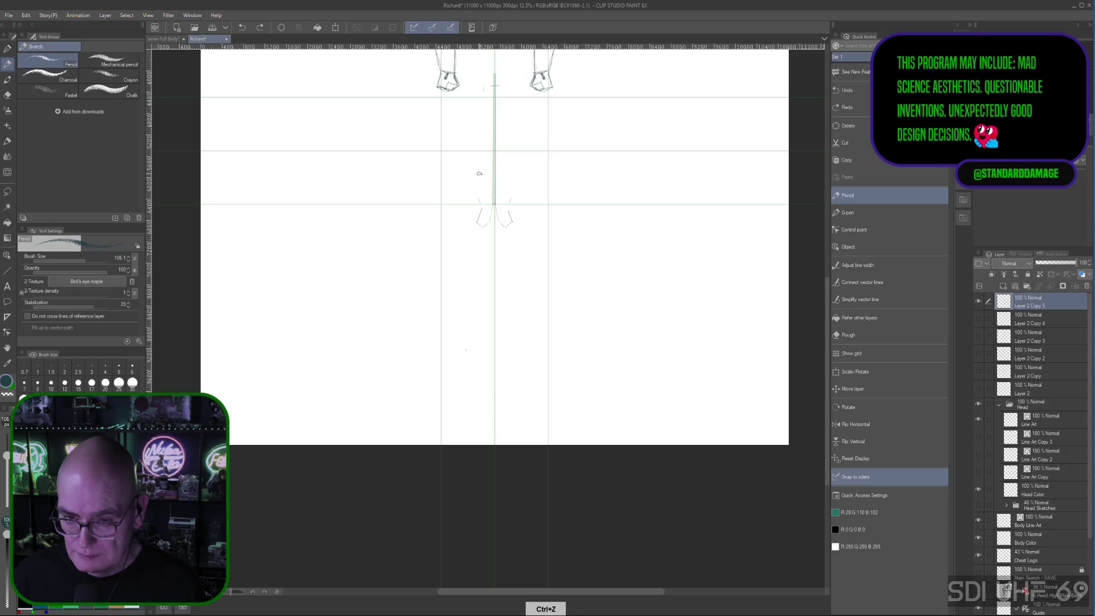
drag(476, 166, 481, 206)
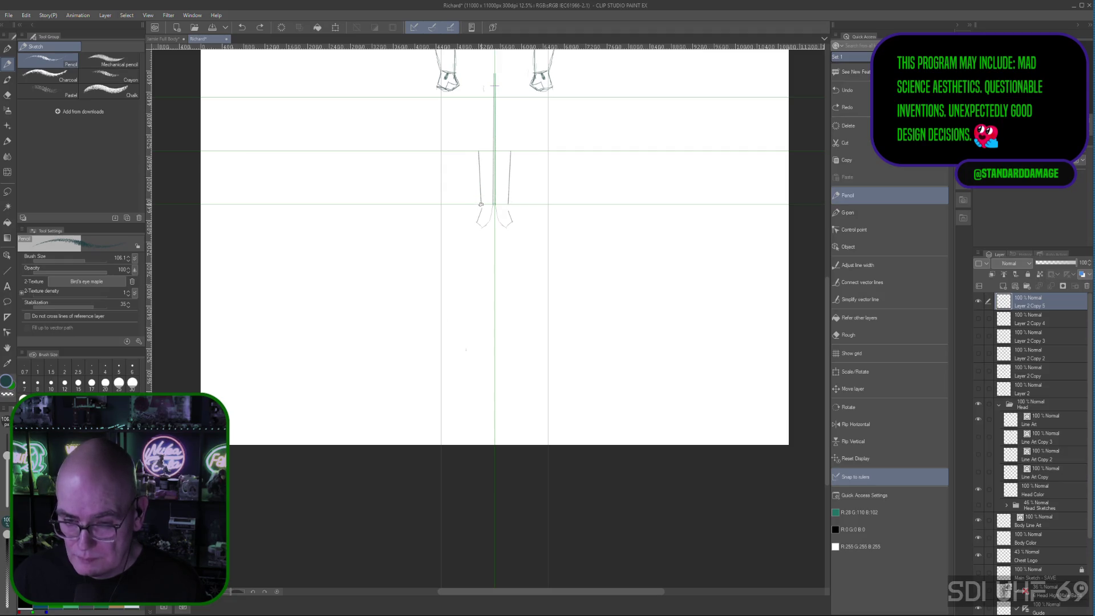
drag(480, 205, 480, 183)
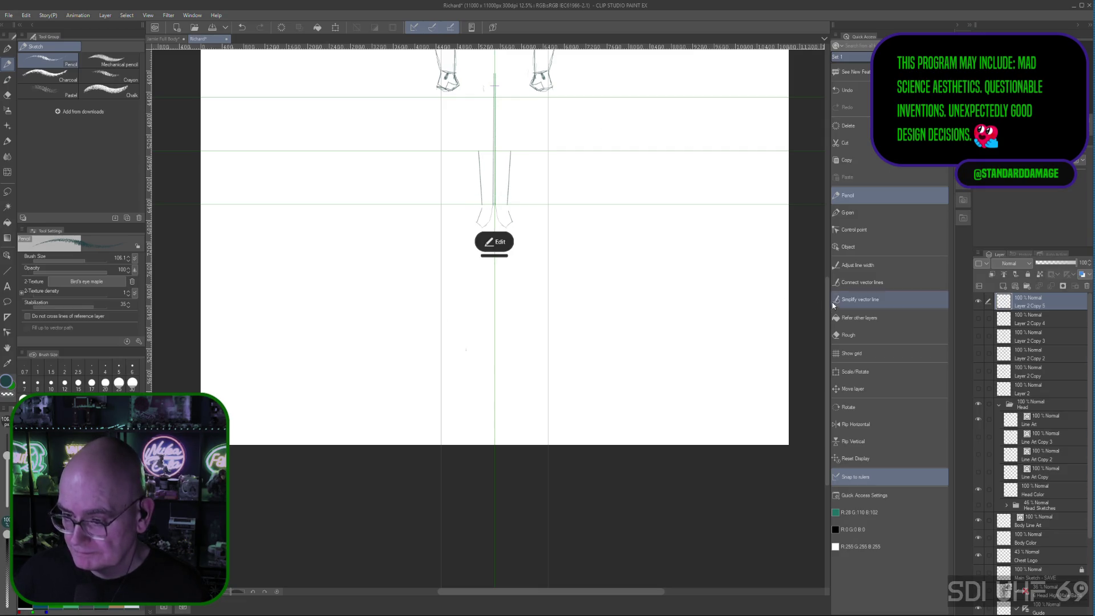
scroll(816, 224, up, 6)
Draw the left leg as a straight line up to the hip, reshape its top end, and begin a curved waistline
scroll(812, 188, down, 3)
scroll(813, 232, up, 1)
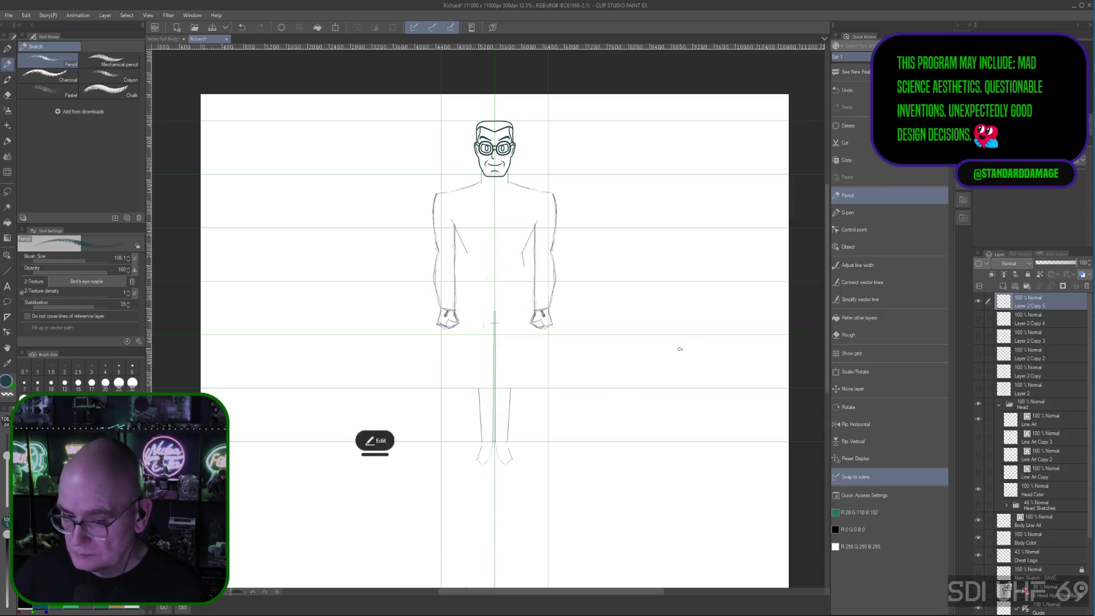
drag(481, 442, 478, 283)
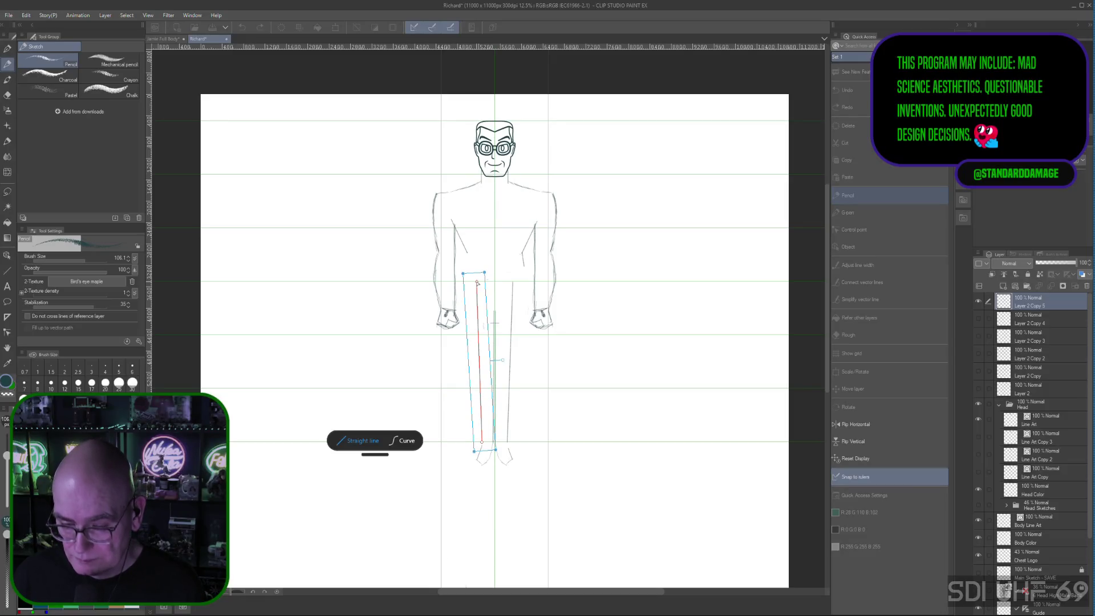
mouse_move(477, 283)
mouse_down()
mouse_move(467, 257)
mouse_move(481, 270)
mouse_move(465, 268)
mouse_up()
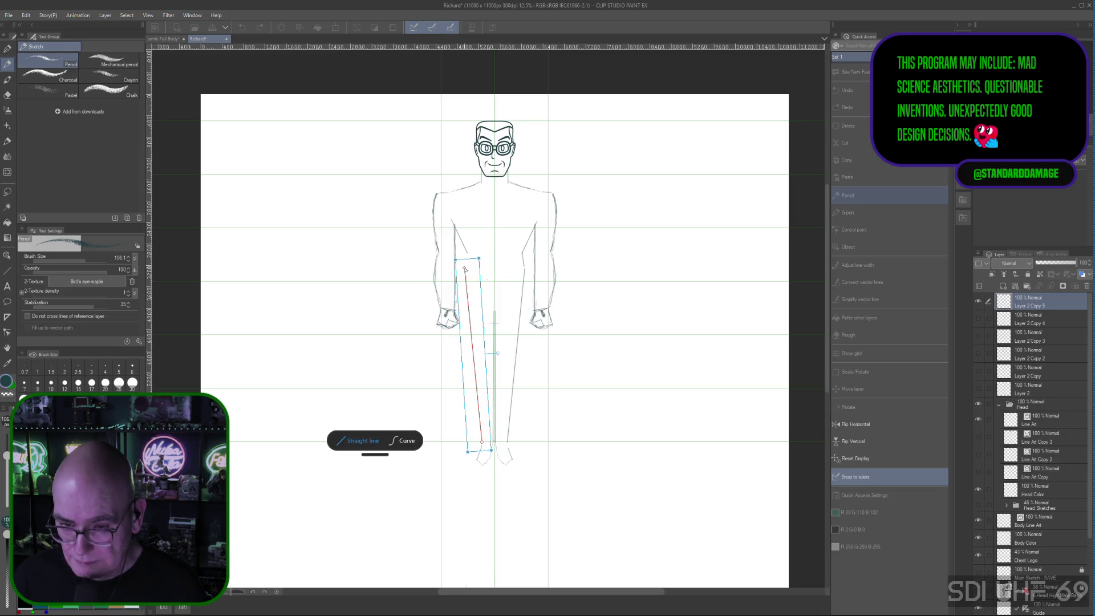
drag(465, 268, 465, 267)
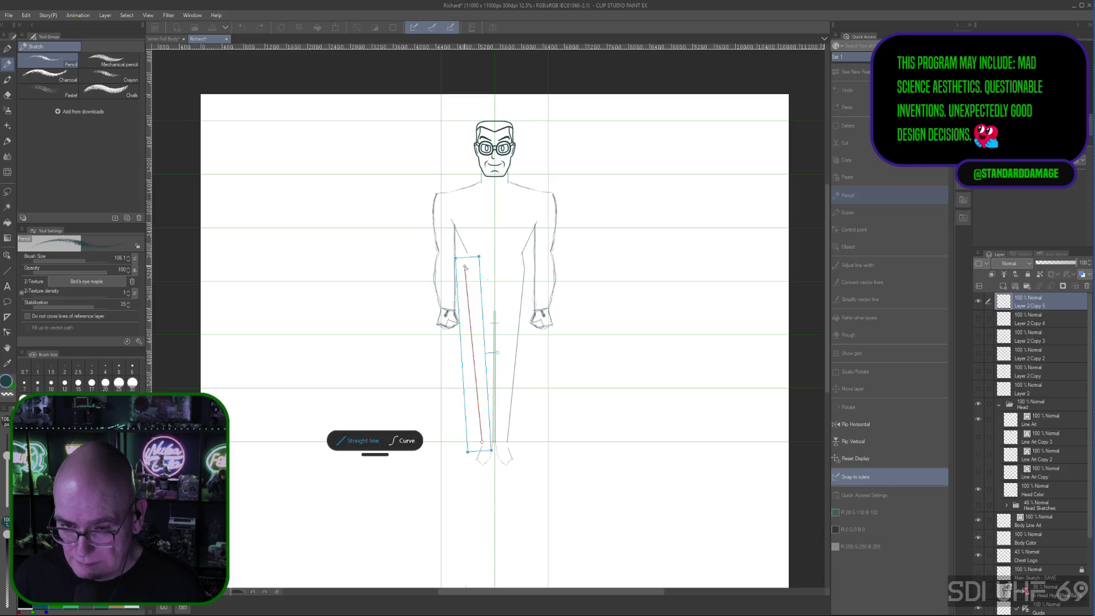
drag(465, 267, 465, 269)
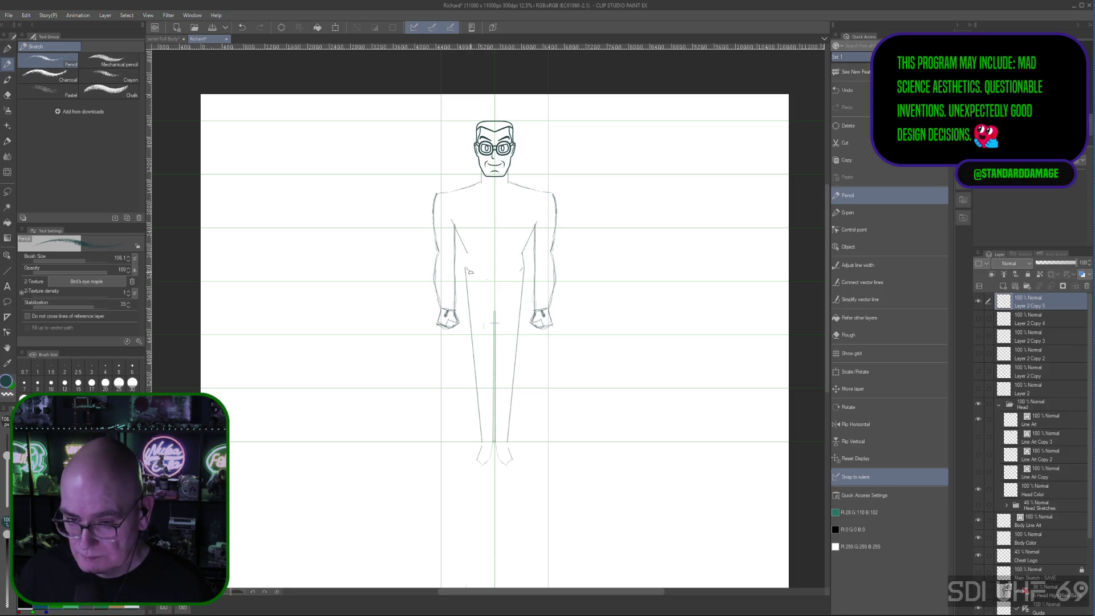
mouse_move(467, 267)
mouse_down()
mouse_move(524, 268)
mouse_move(484, 277)
mouse_up()
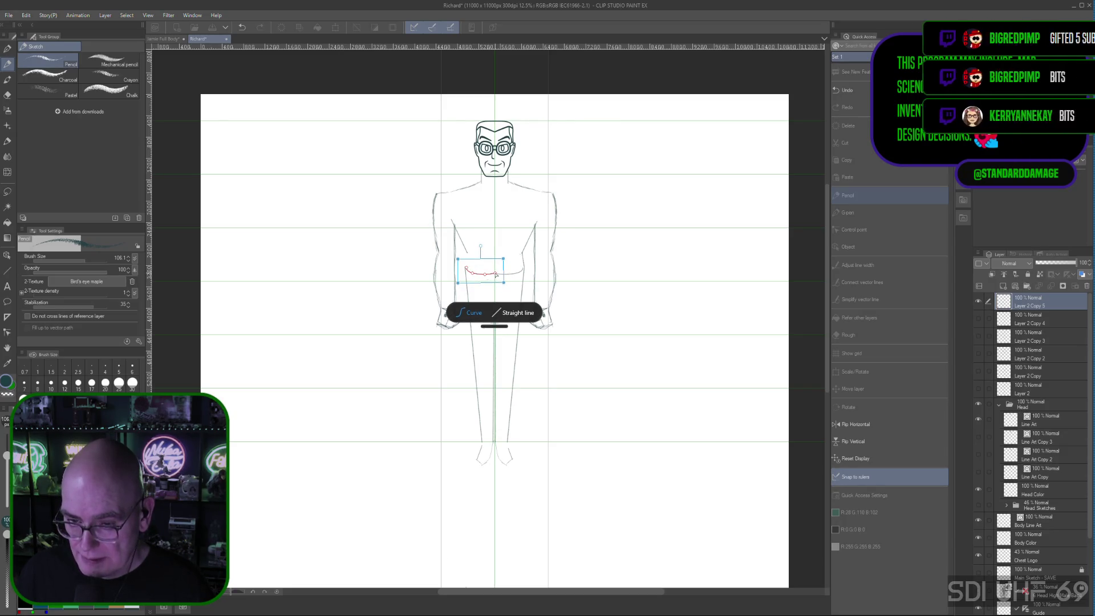
Extend and commit the waist curve, discarding a stray line drawn below the feet
drag(495, 273, 497, 276)
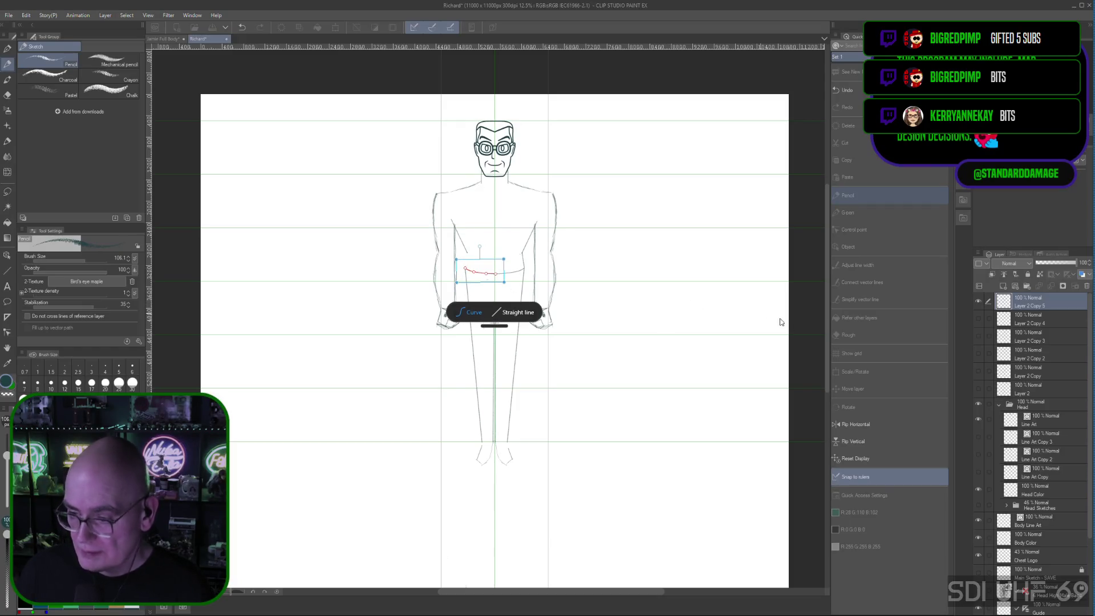
key(Return)
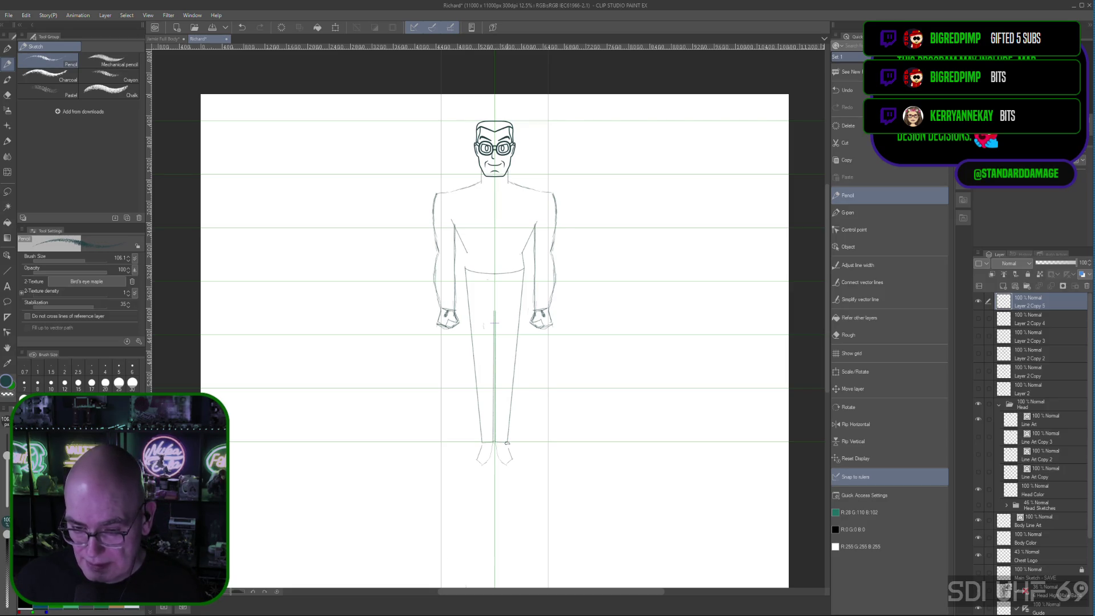
drag(481, 500, 508, 499)
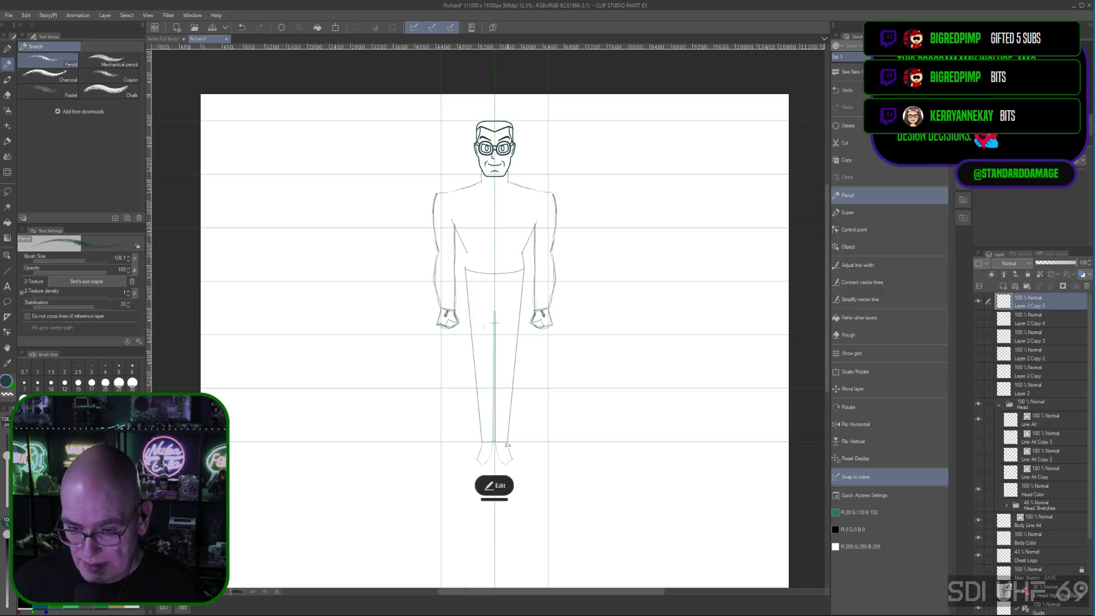
click(497, 486)
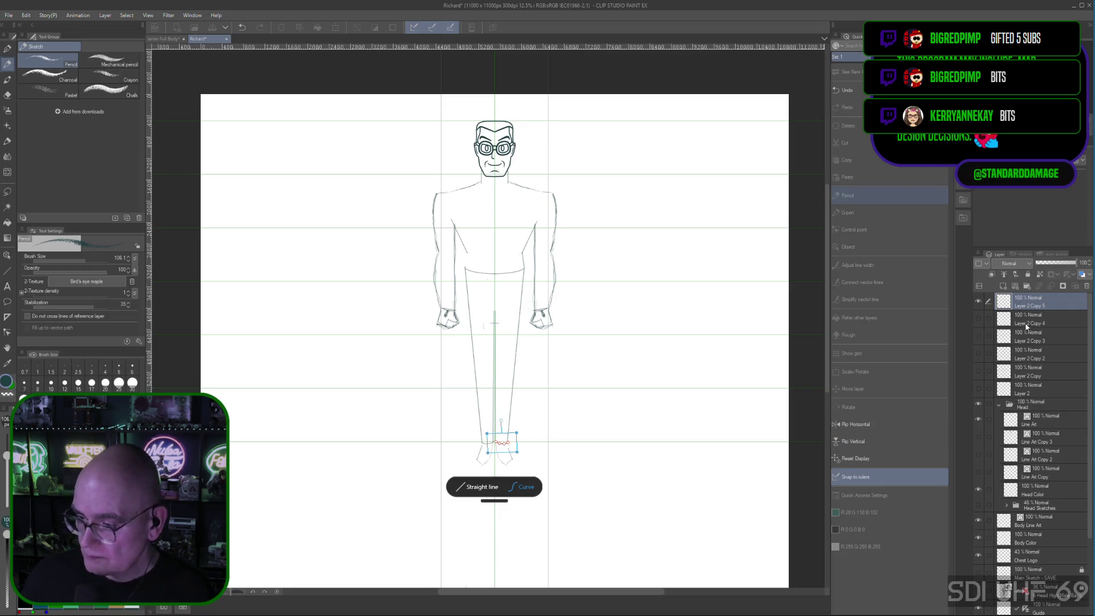
key(Escape)
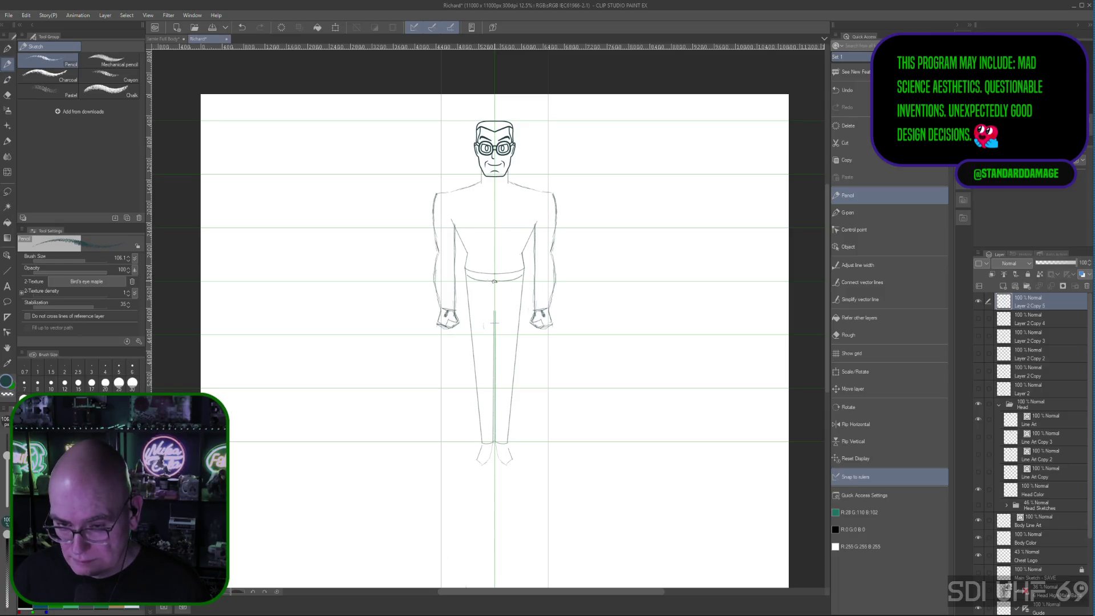
Draw the belt's second edge across the waist and stretch its left end outward
drag(474, 279, 489, 278)
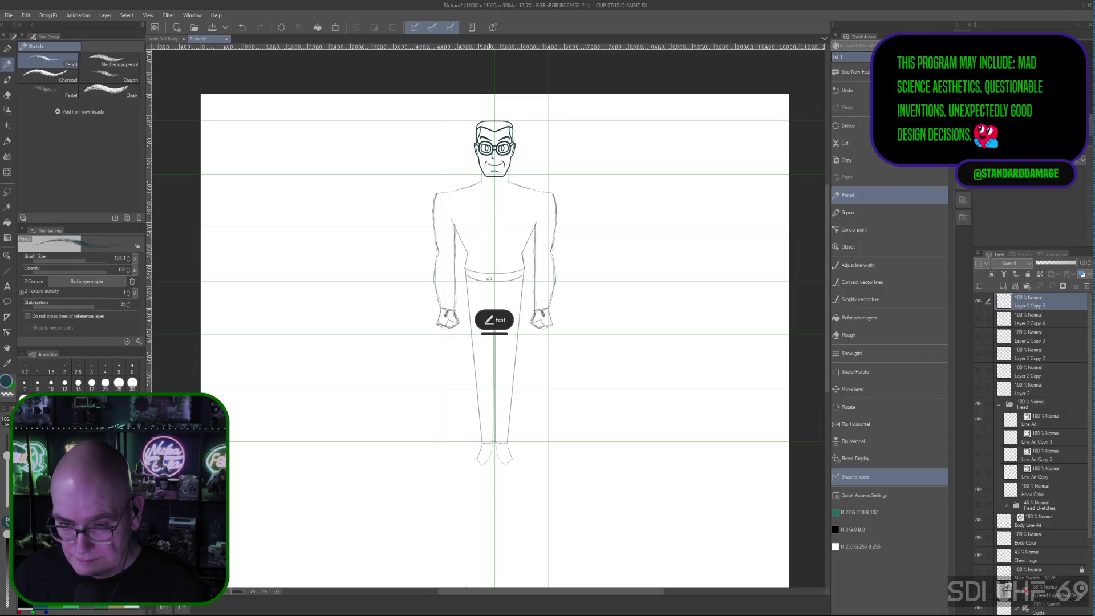
click(494, 320)
drag(466, 275, 467, 277)
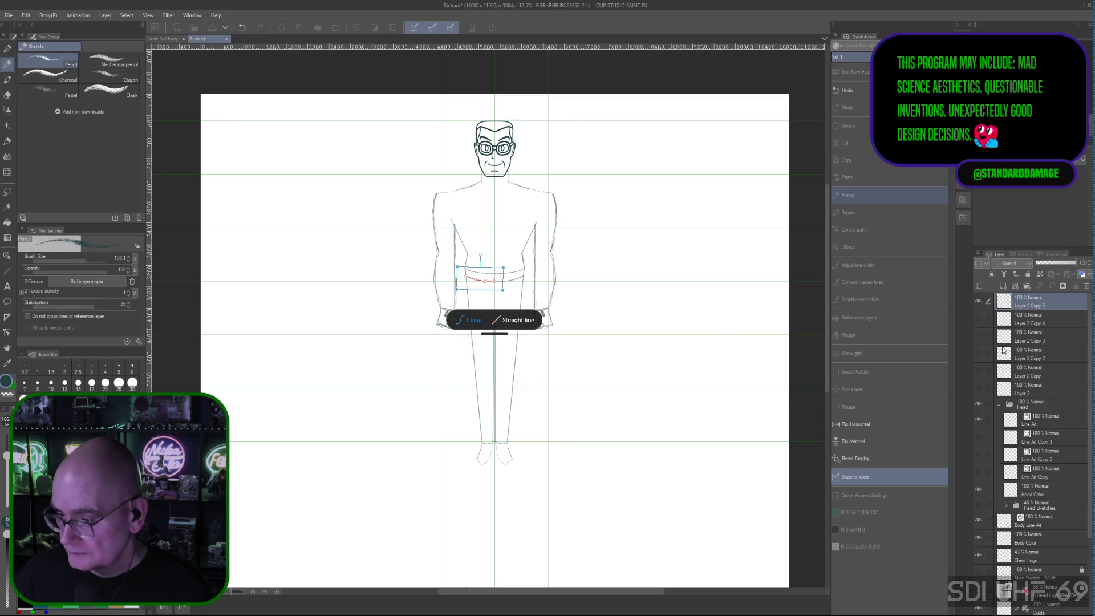
key(Escape)
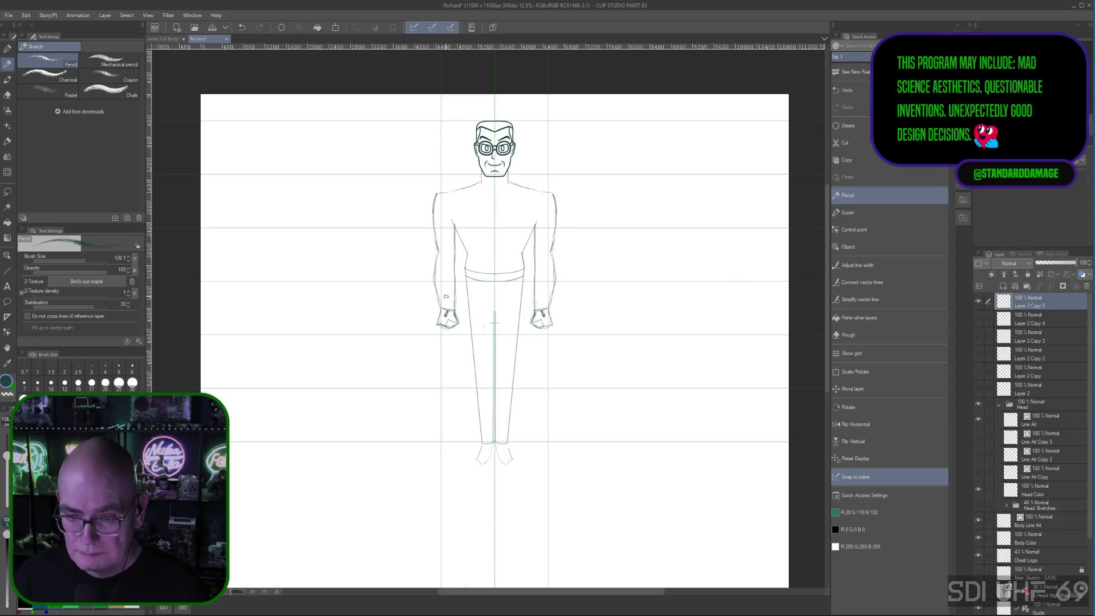
right_click(1037, 298)
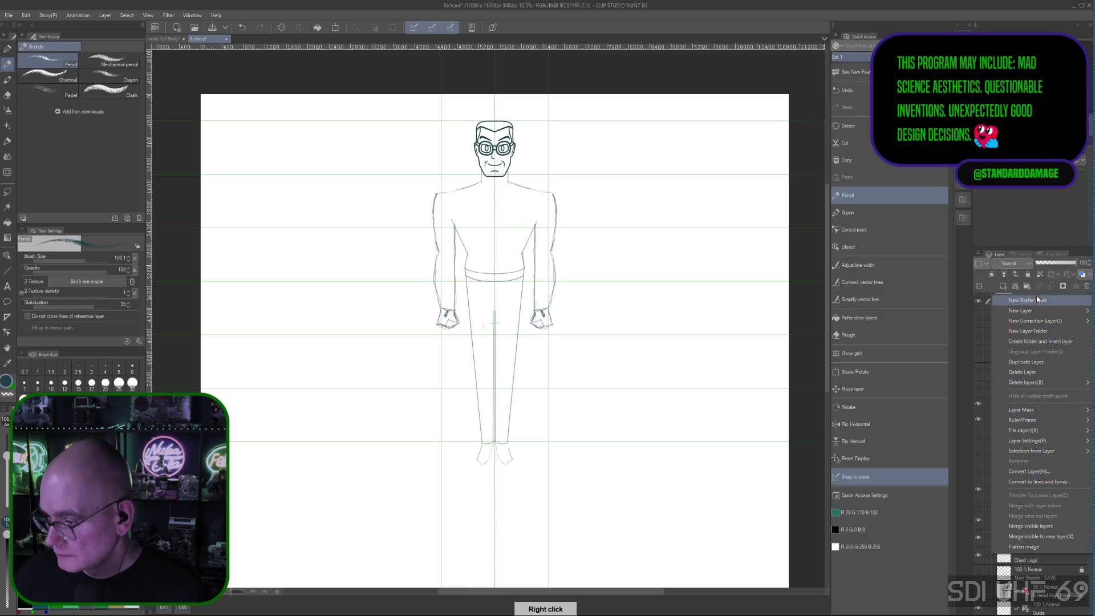
Duplicate the sketch as Layer 2 Copy 6, hiding Copy 5 and showing Copy 4 for reference
click(1020, 361)
click(979, 321)
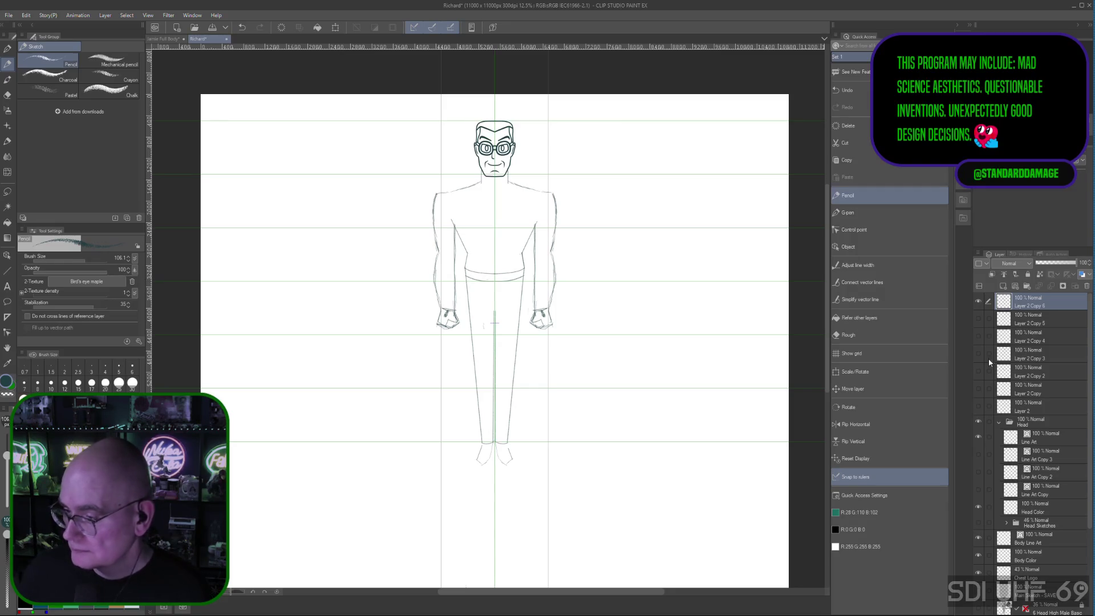
click(980, 336)
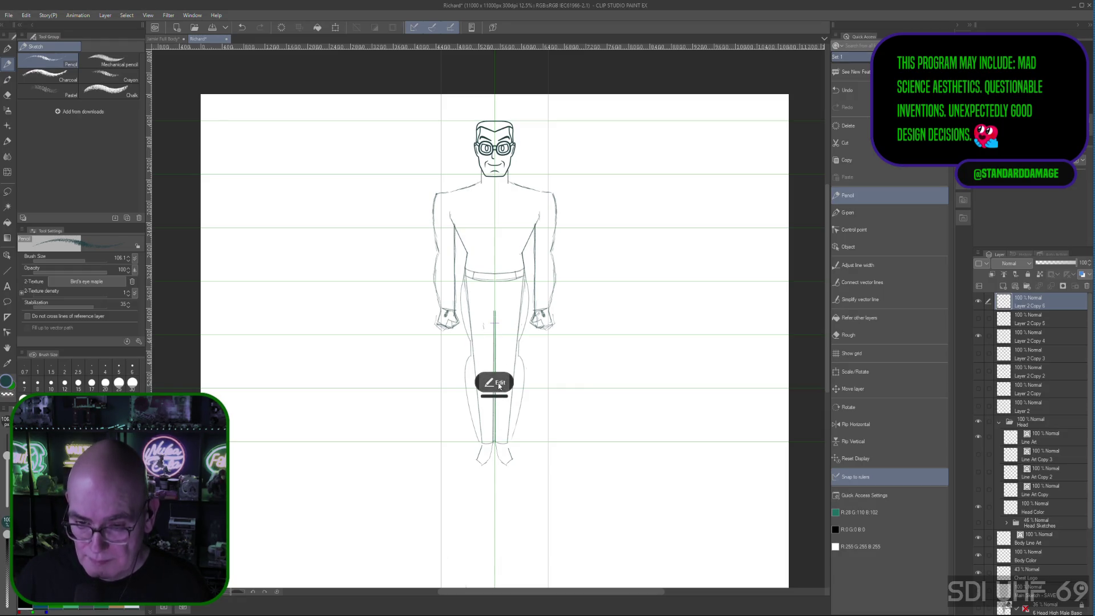
Bend the thigh stroke into a curve and resume drawing on Layer 2 Copy 6
click(491, 381)
click(522, 382)
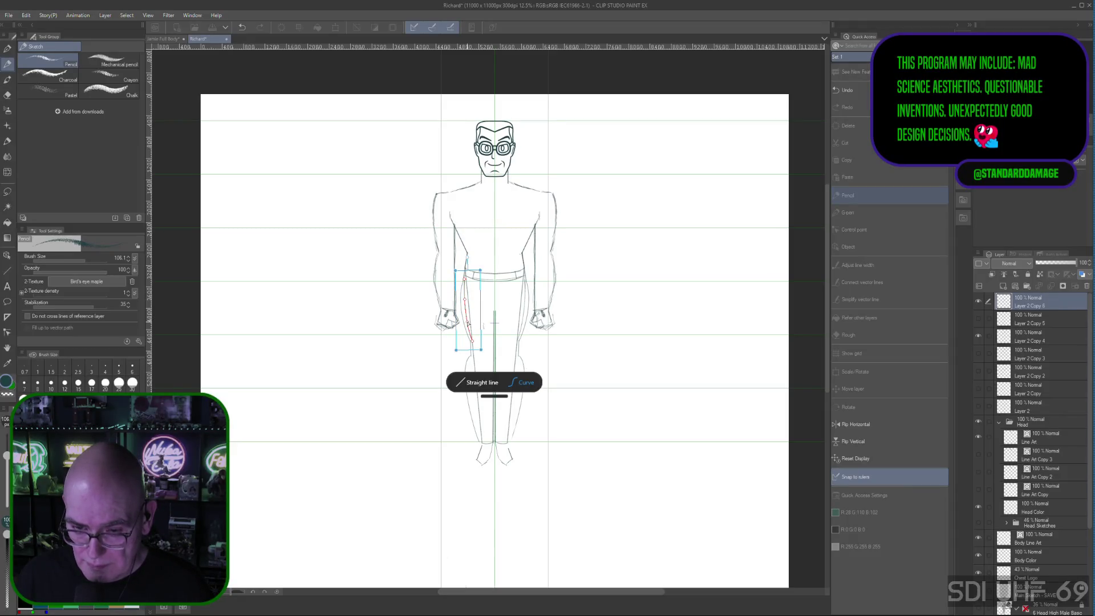
click(1045, 321)
click(1034, 302)
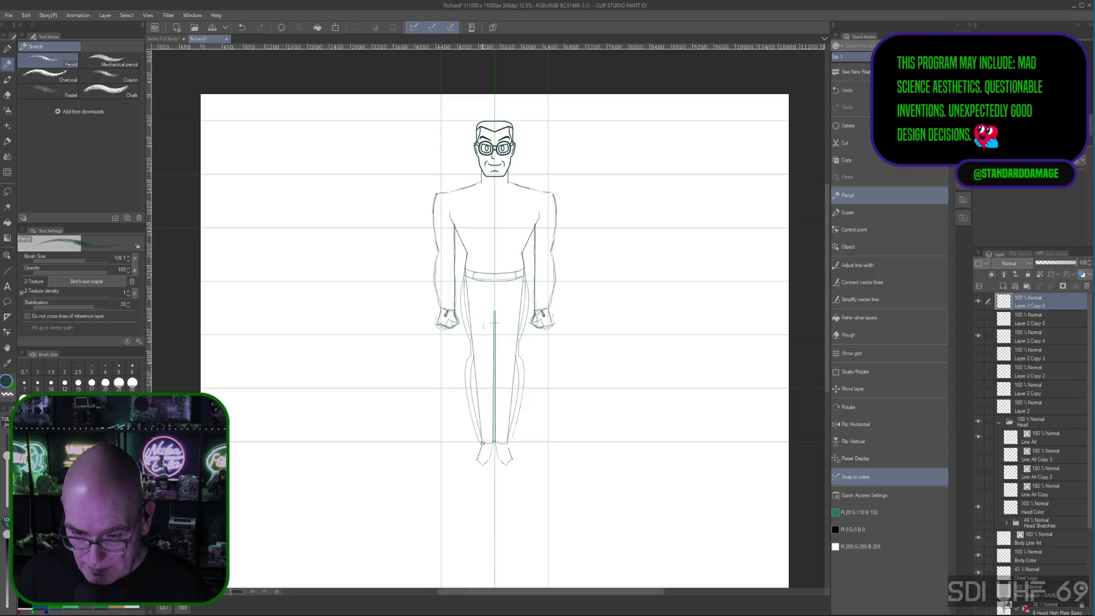
click(482, 442)
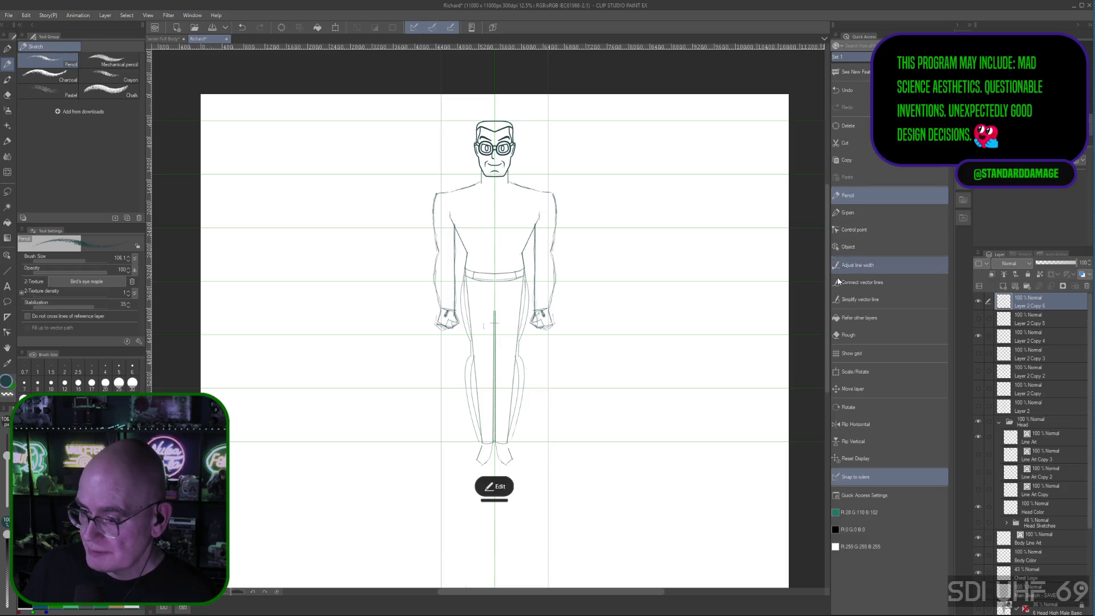
click(851, 335)
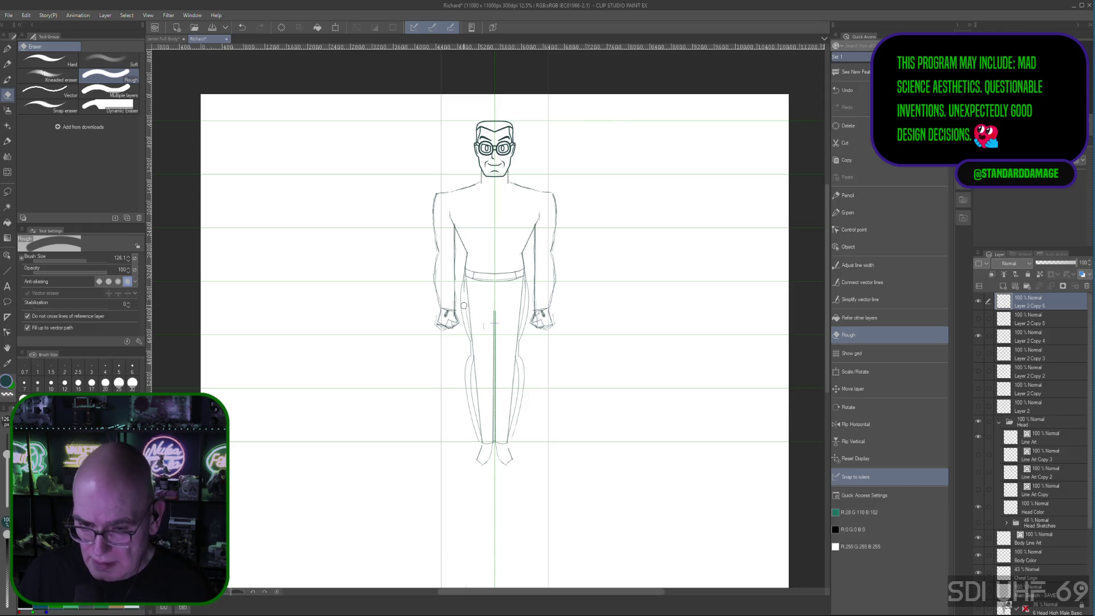
Erase stray lines on the left leg on Layer 2 Copy 6 and Layer 2 Copy 4, undoing bad strokes
drag(466, 311, 470, 349)
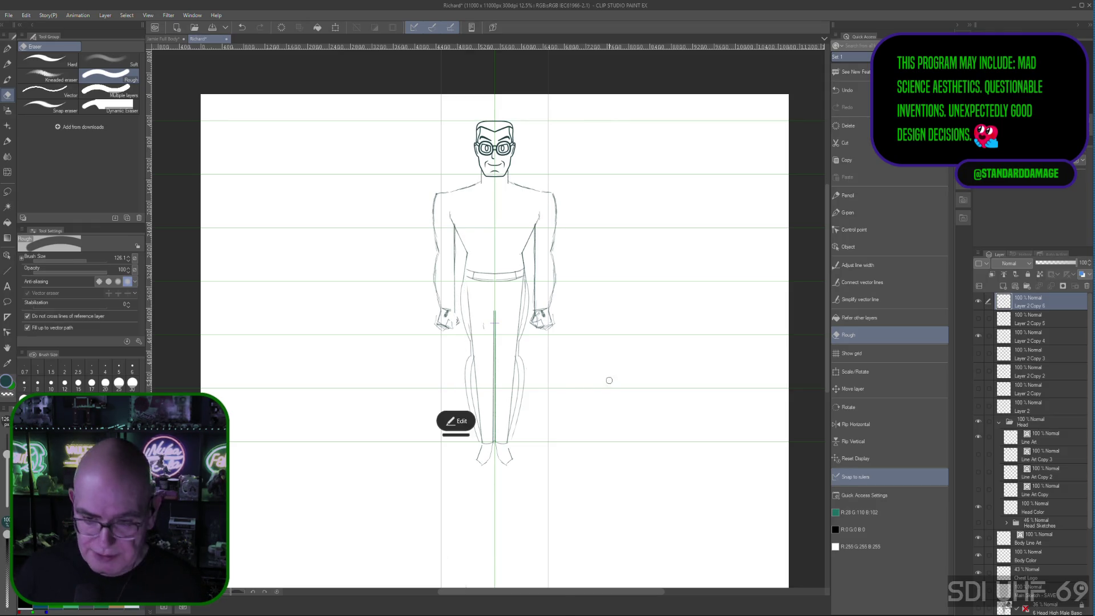
key(ctrl+z)
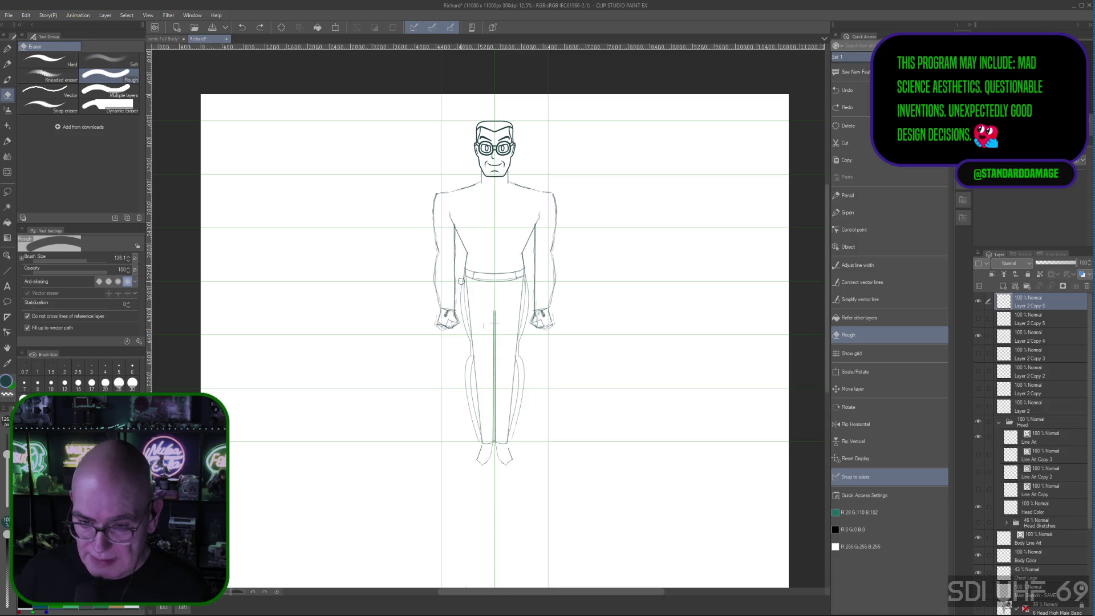
drag(461, 313, 464, 391)
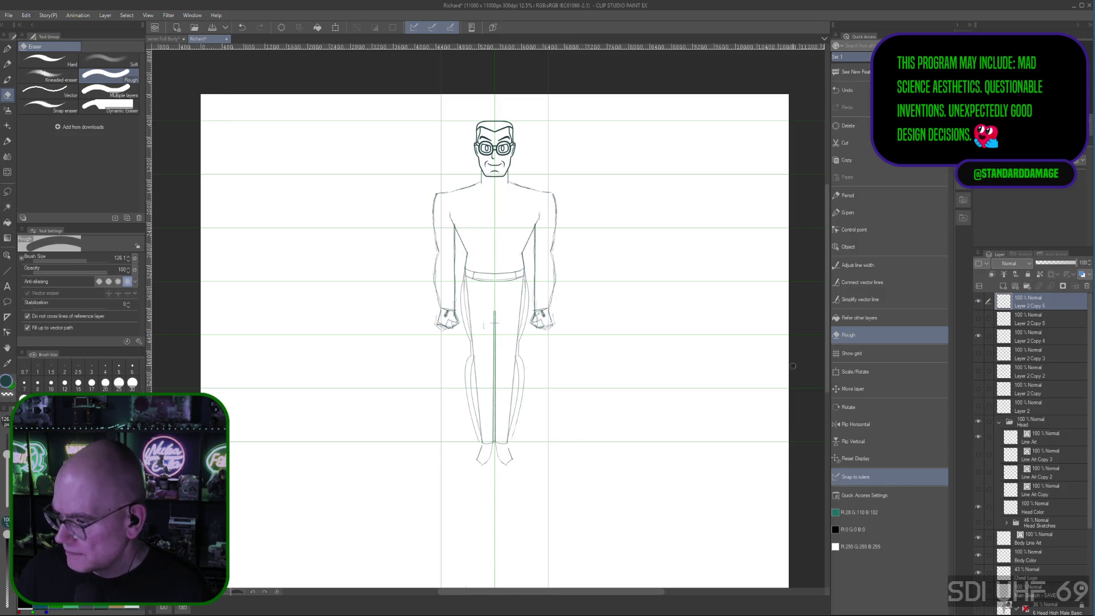
click(1040, 337)
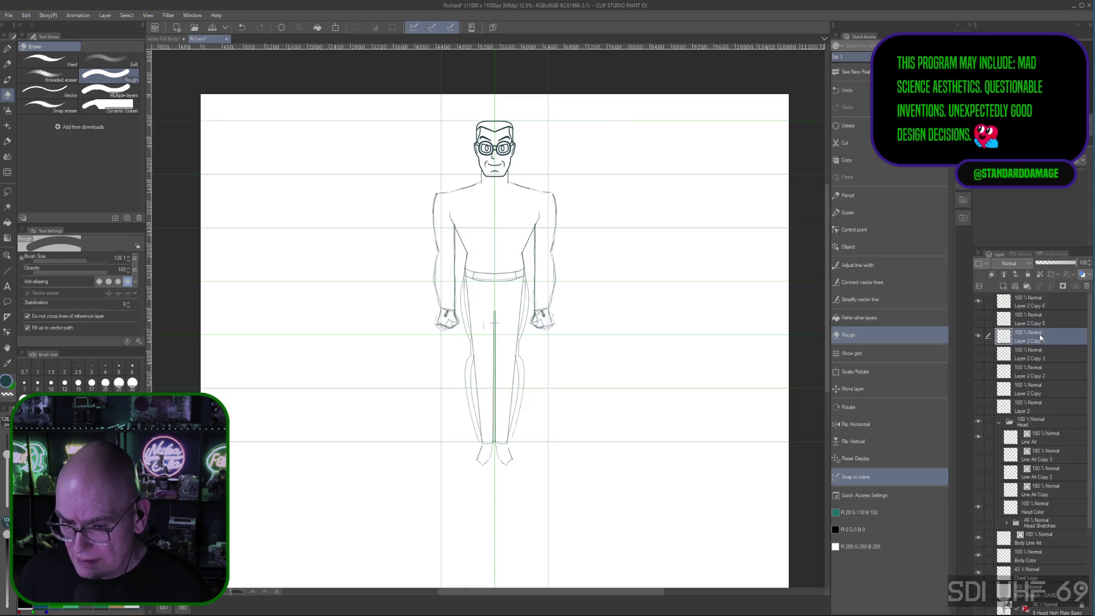
drag(467, 359, 462, 391)
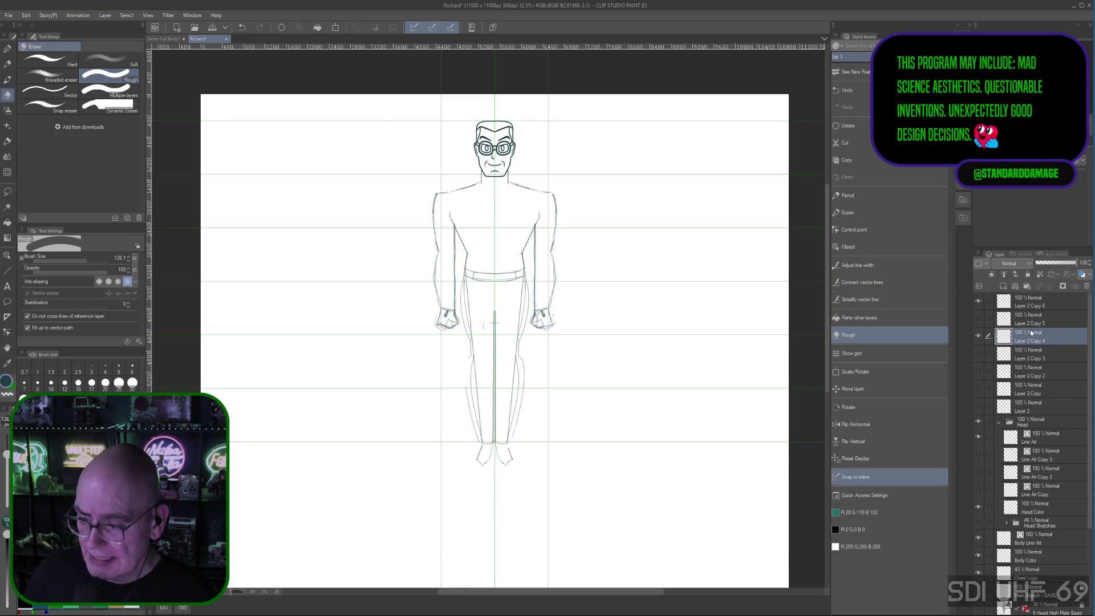
key(ctrl+z)
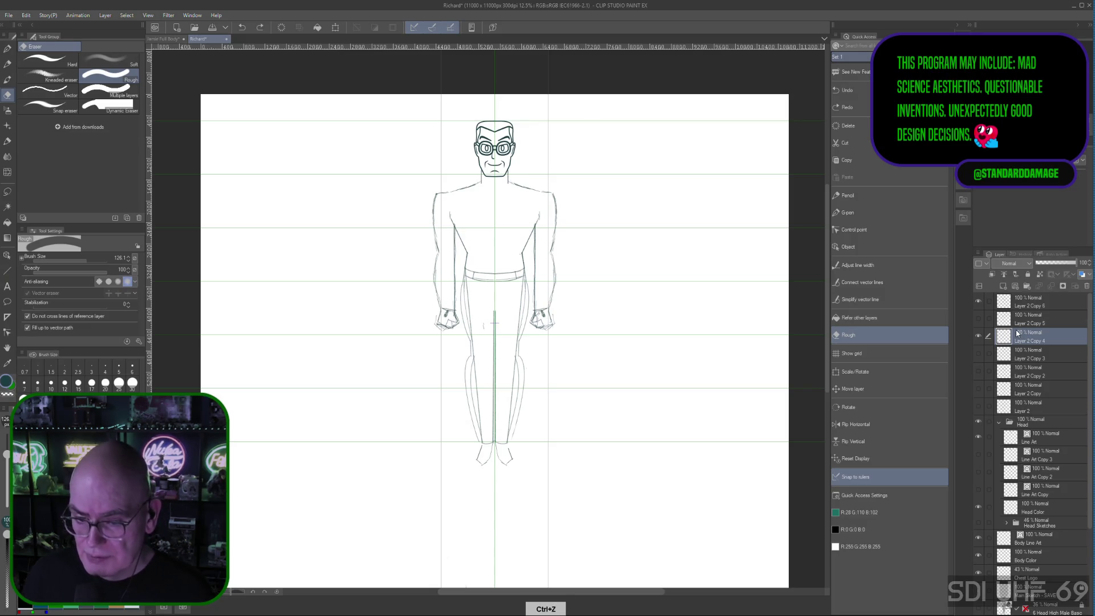
Compare with Layer 2 Copy 4 shown and hidden, leave it hidden, and clean the left thigh
click(1042, 298)
click(977, 337)
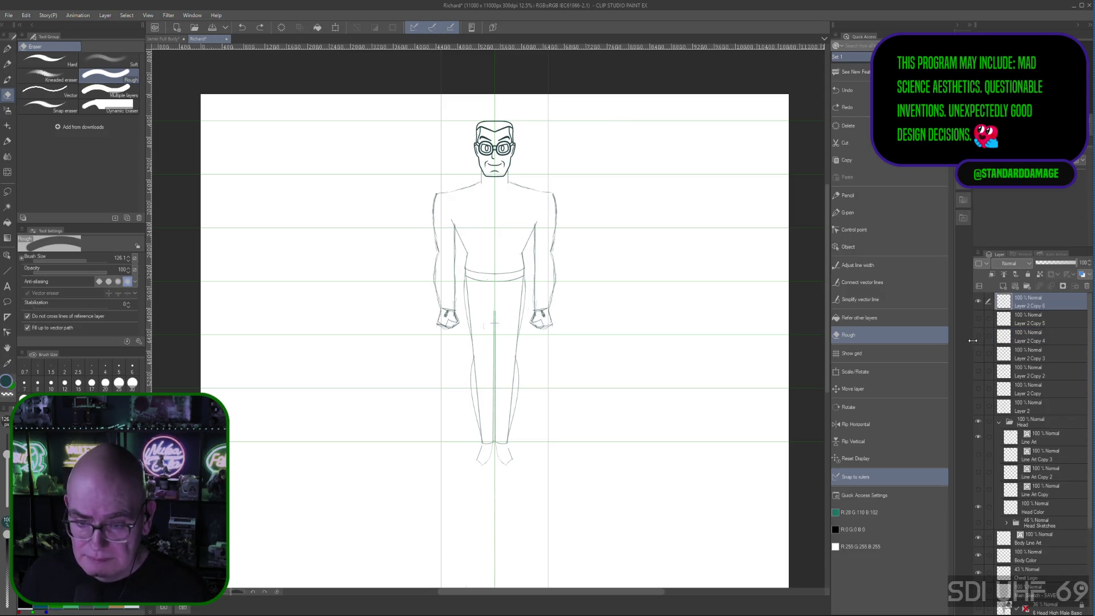
click(978, 337)
click(977, 337)
click(977, 336)
click(976, 337)
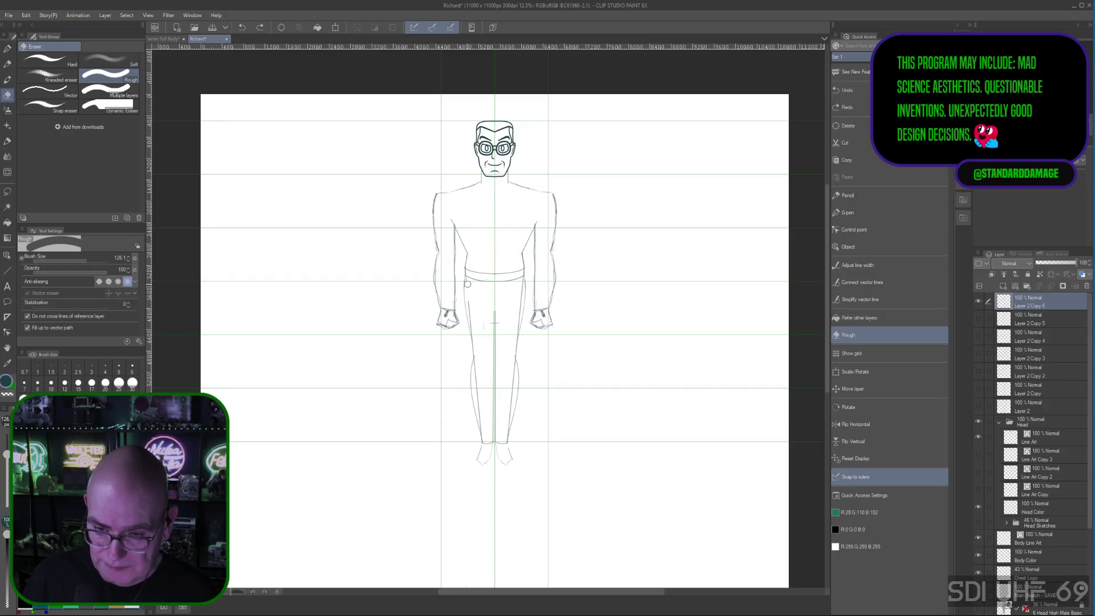
drag(474, 332, 477, 363)
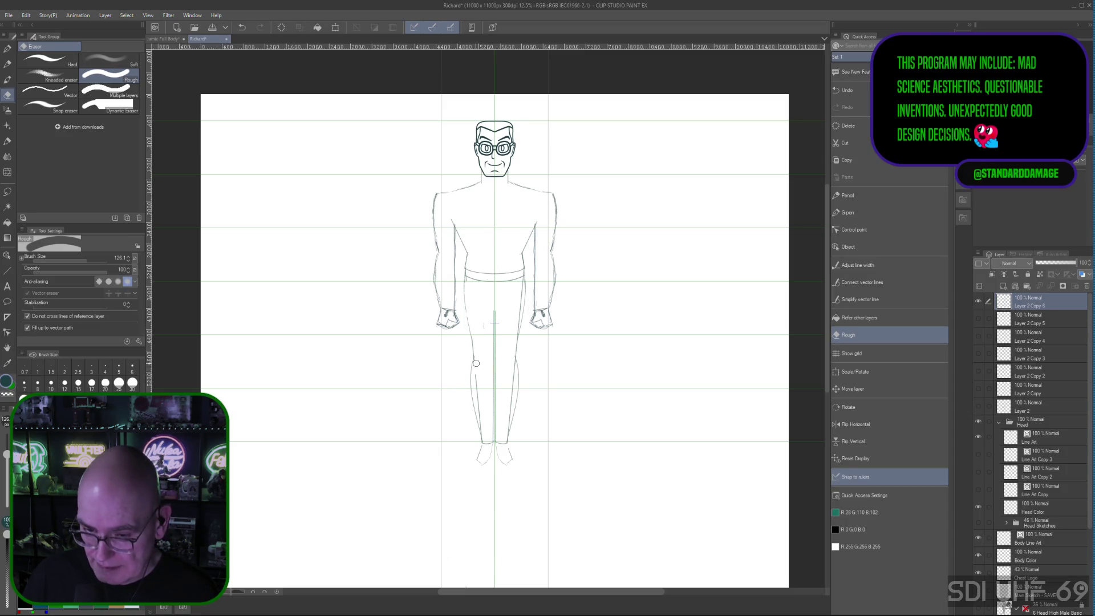